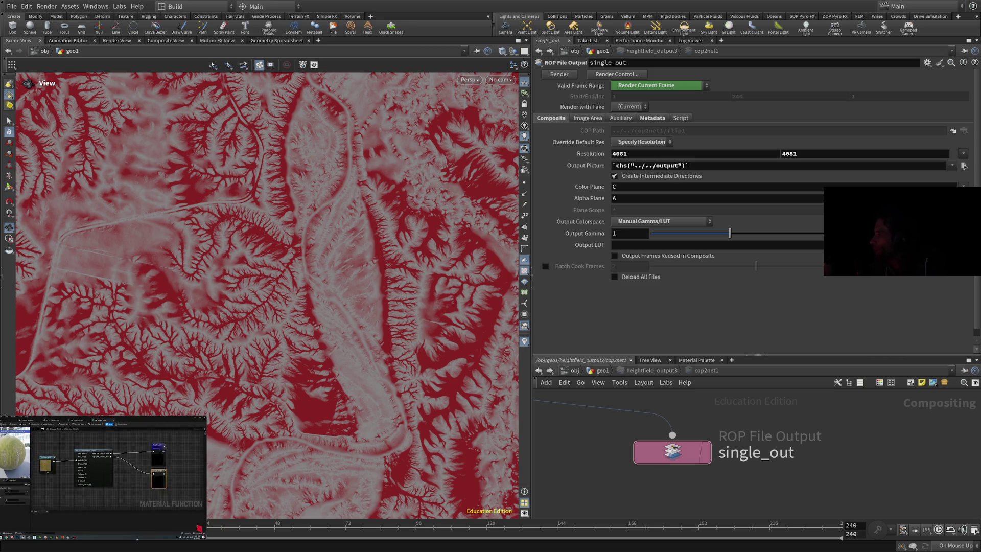
# Step: Review single_out's Metadata, Auxiliary and Image Area options, then render the heightfield mask
pyautogui.moveTo(176, 434)
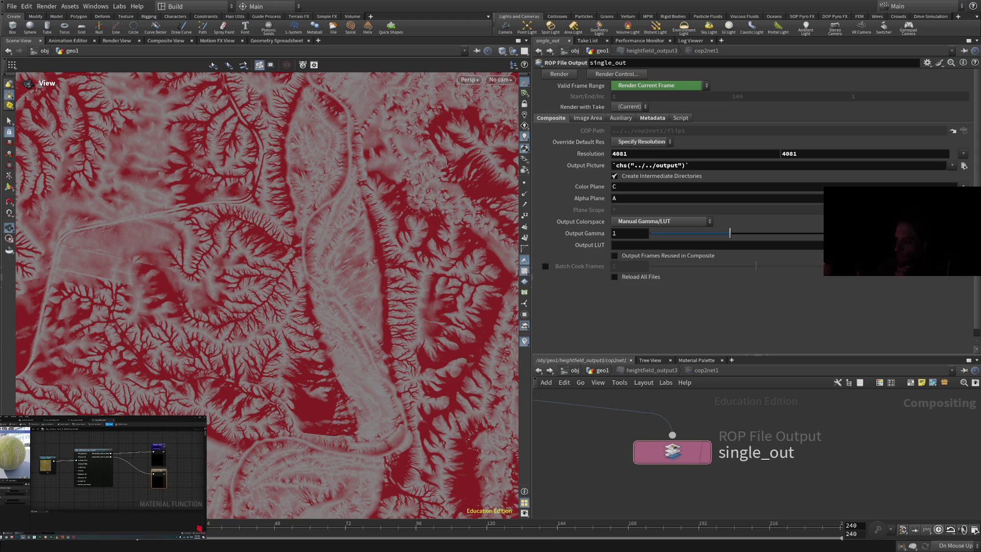
pyautogui.click(653, 118)
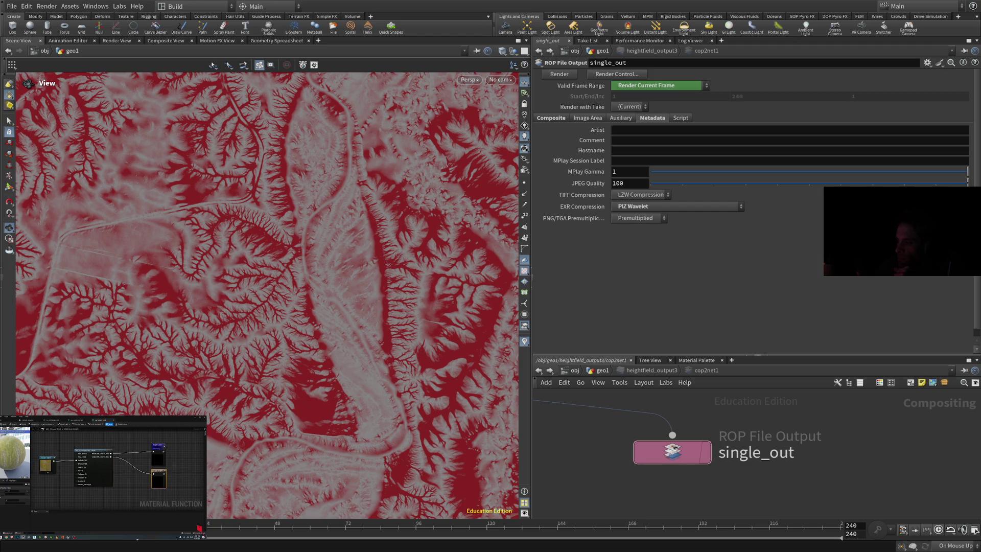
pyautogui.click(621, 118)
pyautogui.click(588, 118)
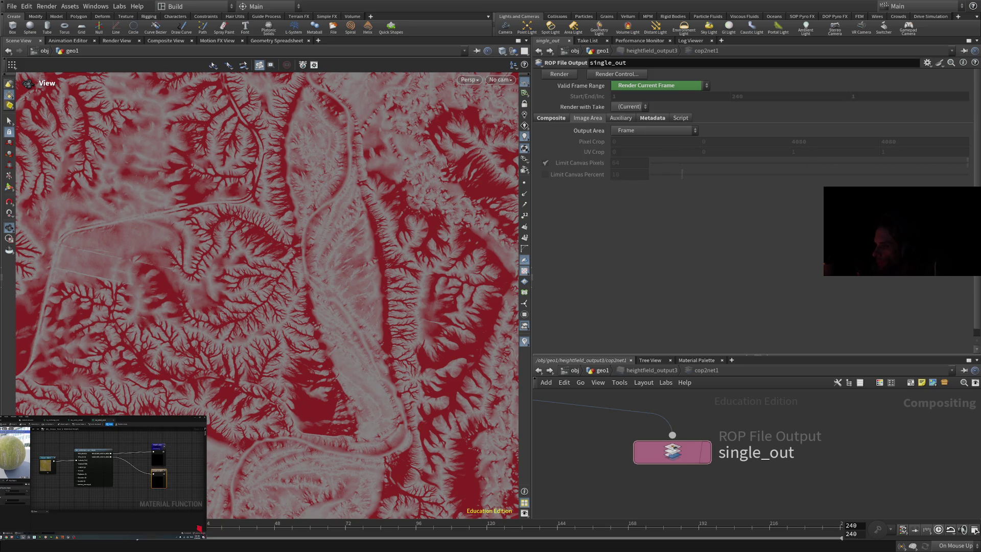
pyautogui.click(559, 74)
# Step: Set the output picture to REDRED4081Elkhornx60y524.png in the 2k Map Tiles folder
pyautogui.click(550, 118)
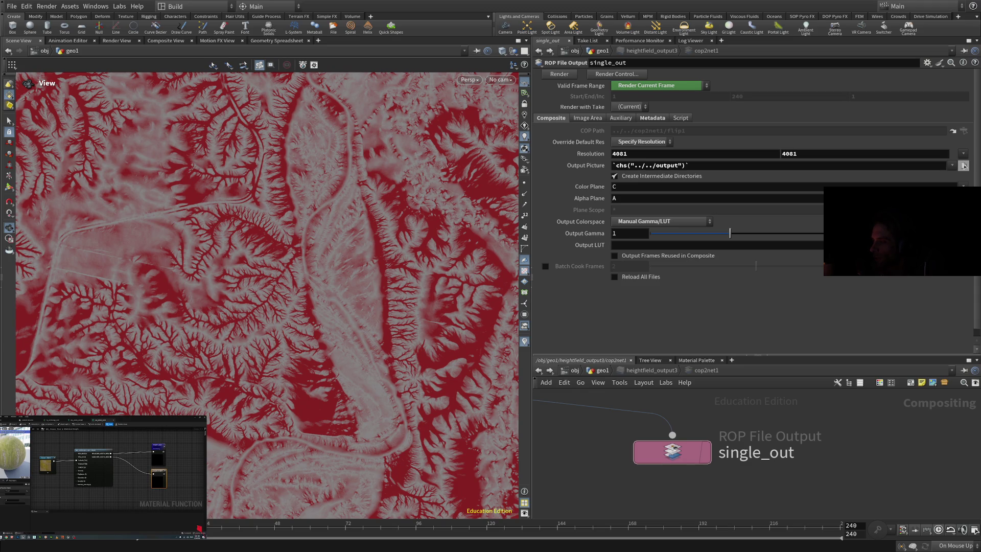
pyautogui.click(964, 166)
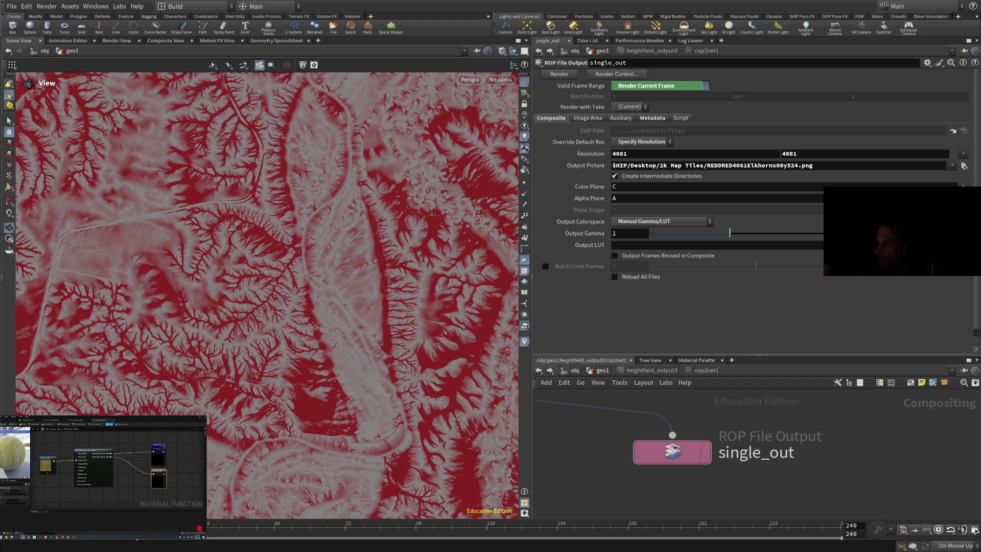
# Step: Render the mask to REDRED4081Elkhornx60y524.png at 4081 × 4081
pyautogui.click(559, 74)
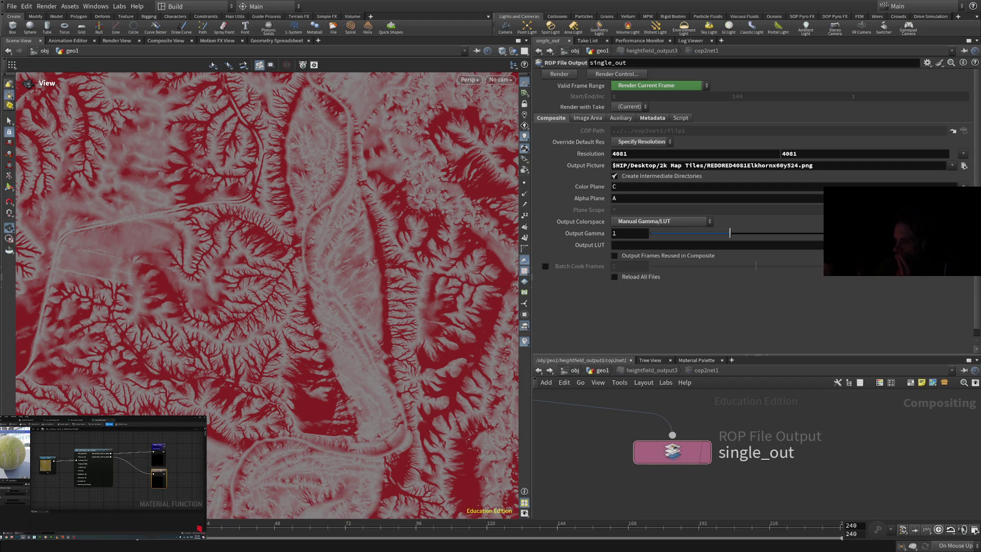
# Step: Try a crop region for the output area on the Image Area tab, then undo it
pyautogui.click(587, 117)
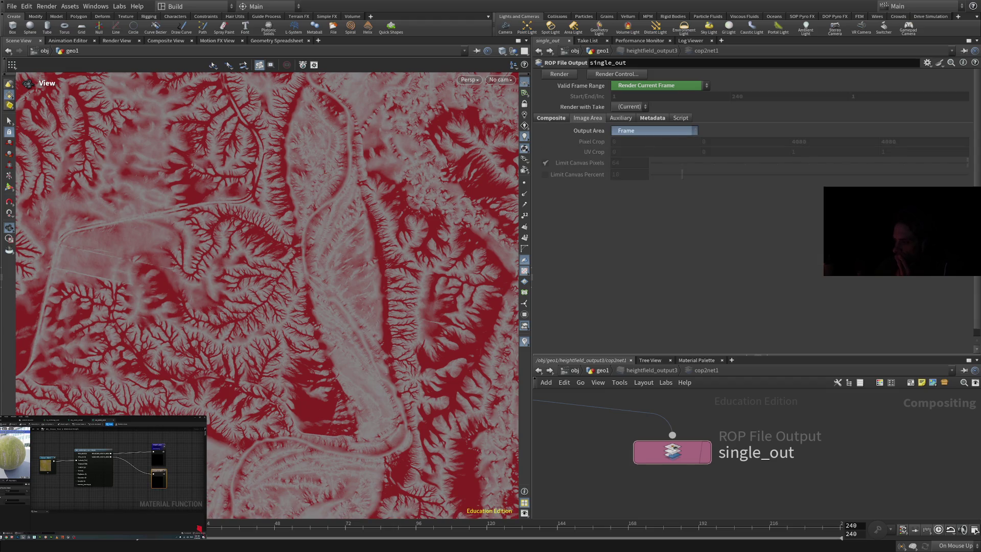
pyautogui.click(633, 141)
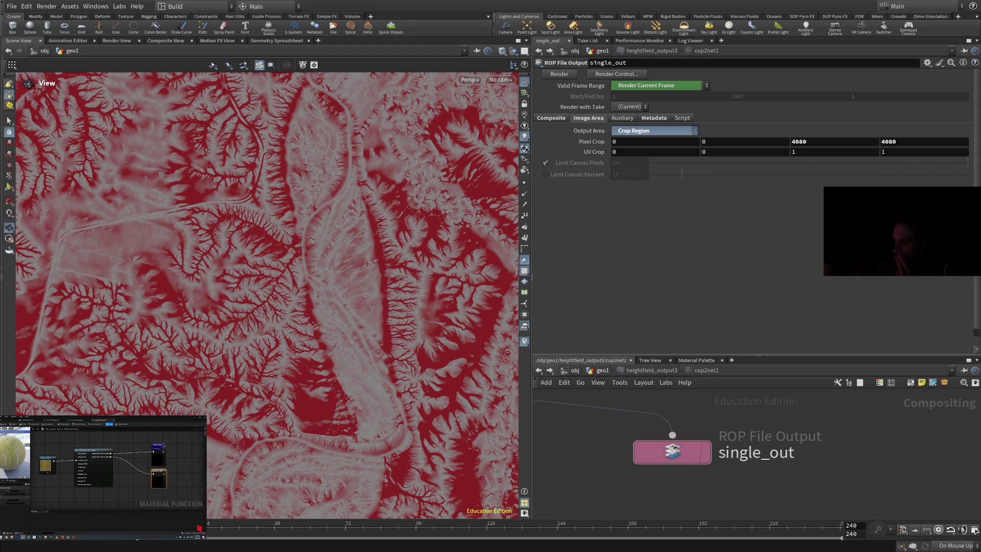
pyautogui.hotkey('ctrl', 'z')
# Step: Look through the Auxiliary, Metadata and Script settings, ending on Metadata
pyautogui.click(621, 118)
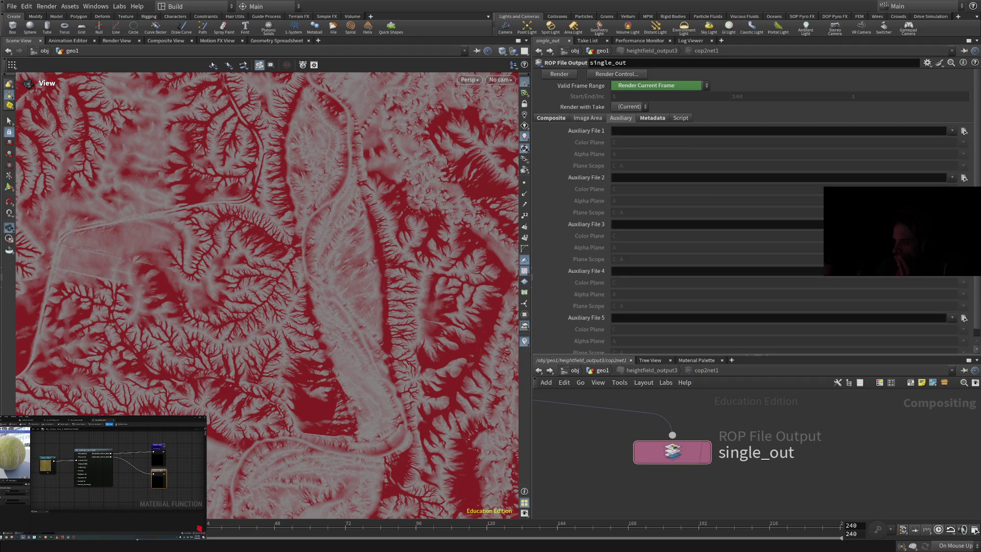
pyautogui.scroll(-1, 757, 210)
pyautogui.scroll(1, 756, 210)
pyautogui.click(653, 117)
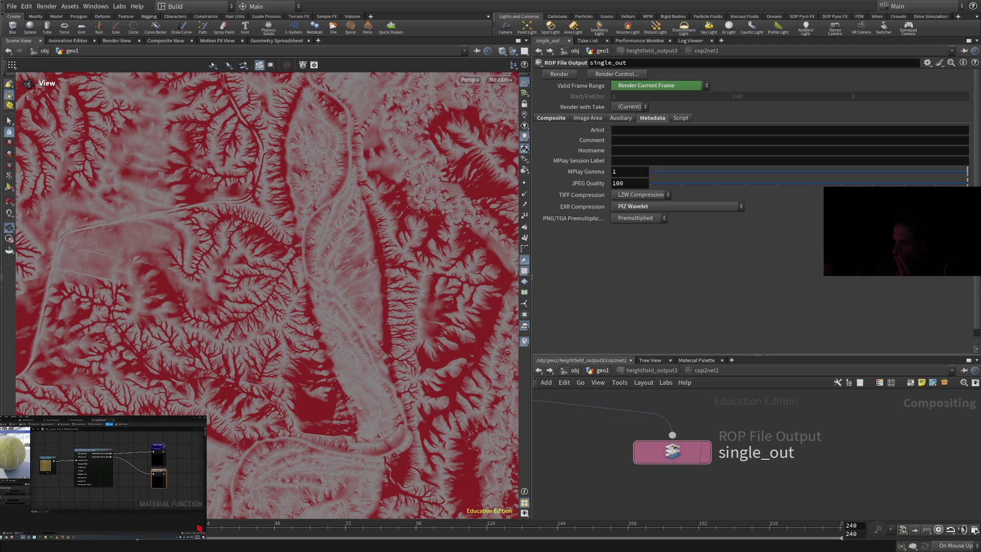
pyautogui.click(681, 117)
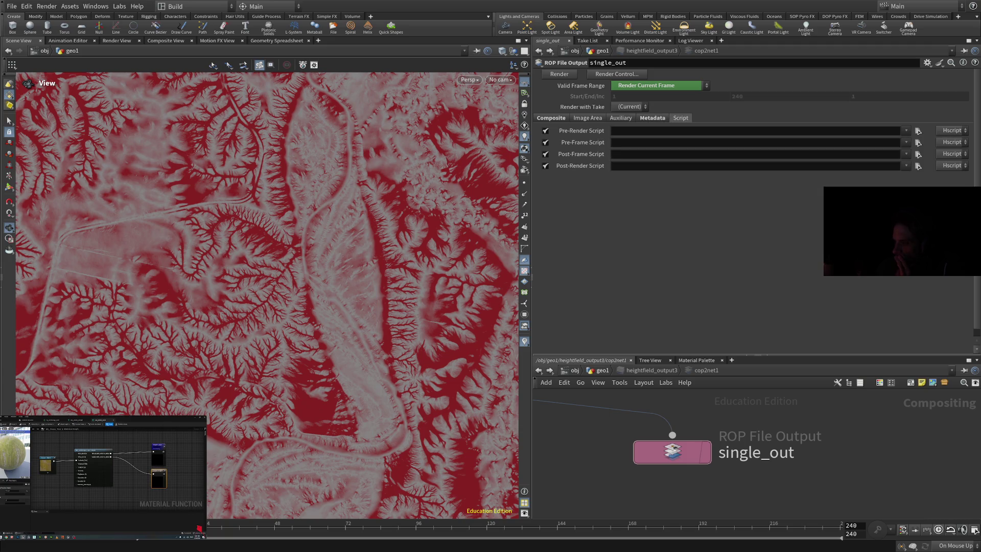
pyautogui.click(652, 117)
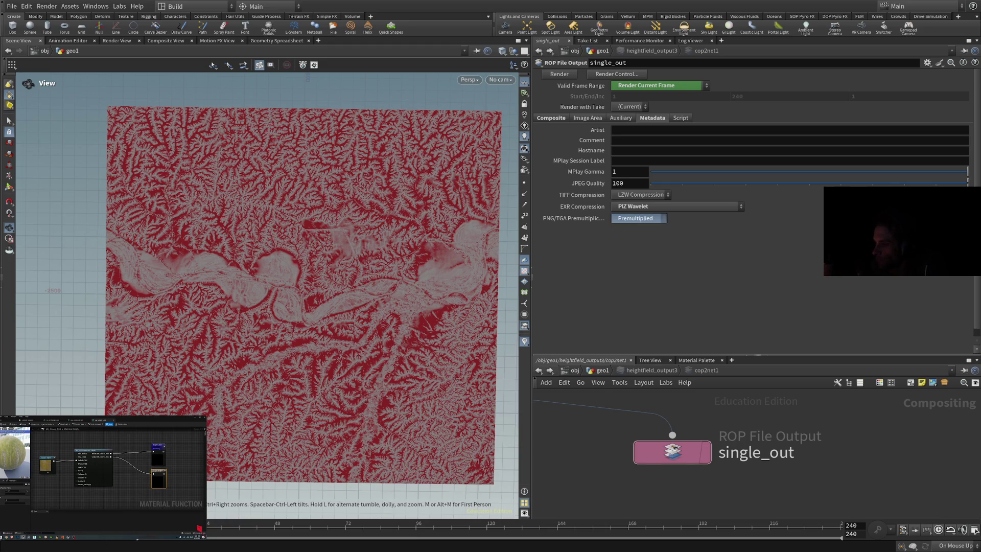
pyautogui.moveTo(635, 218); pyautogui.dragTo(635, 228)
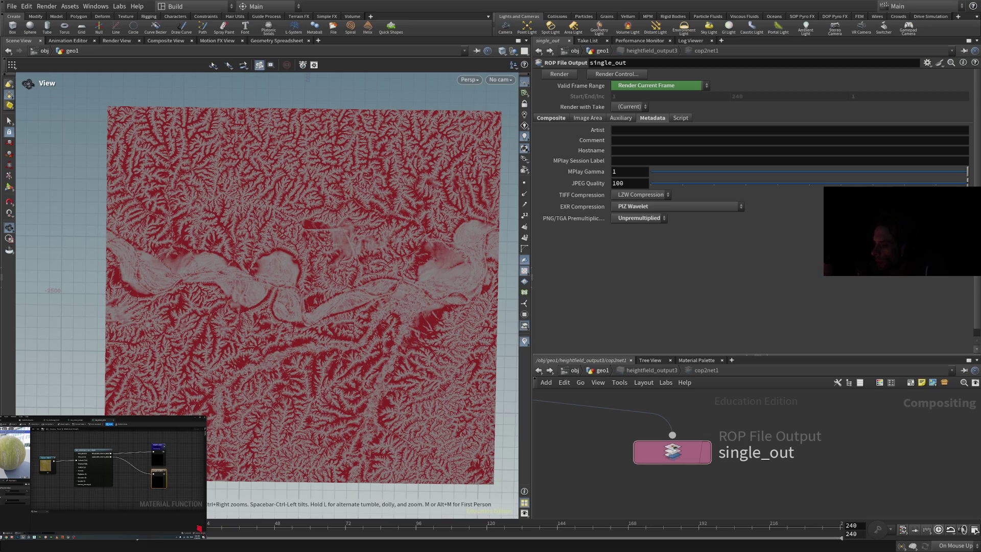
# Step: Go back to the Composite settings showing the 4081 × 4081 PNG output path
pyautogui.click(551, 118)
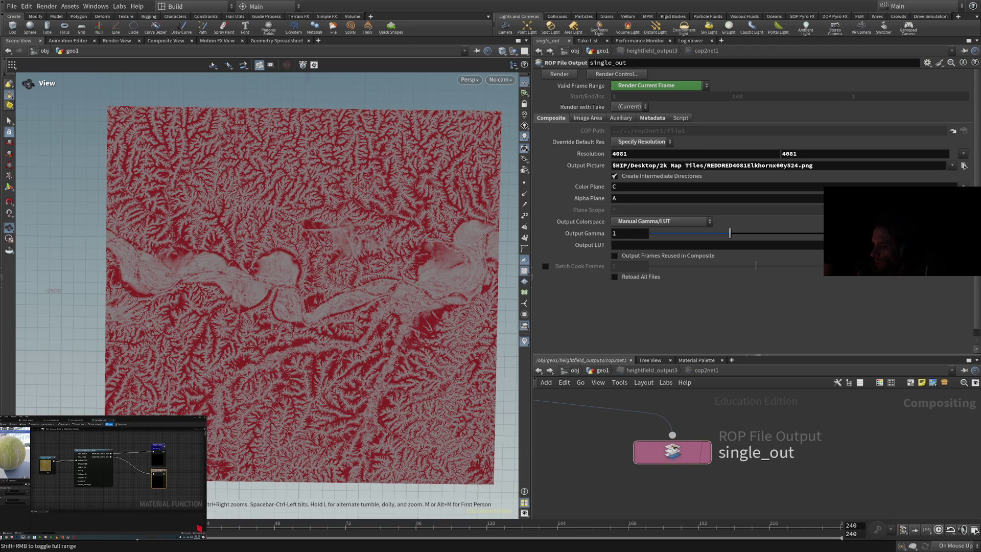
# Step: Set Render with Take to Main, toggling Batch Cook Frames on and back off
pyautogui.click(613, 245)
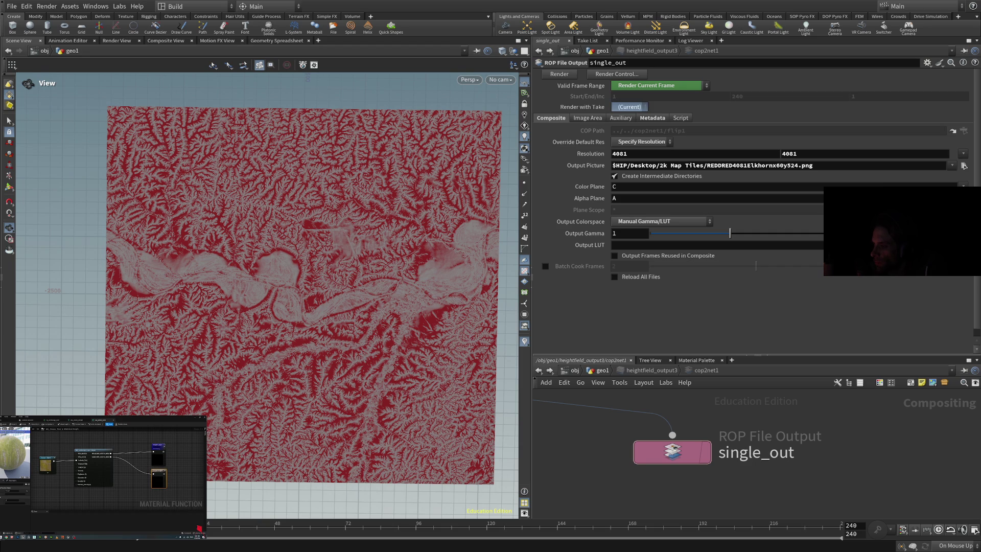
pyautogui.click(629, 107)
pyautogui.click(630, 116)
pyautogui.click(545, 266)
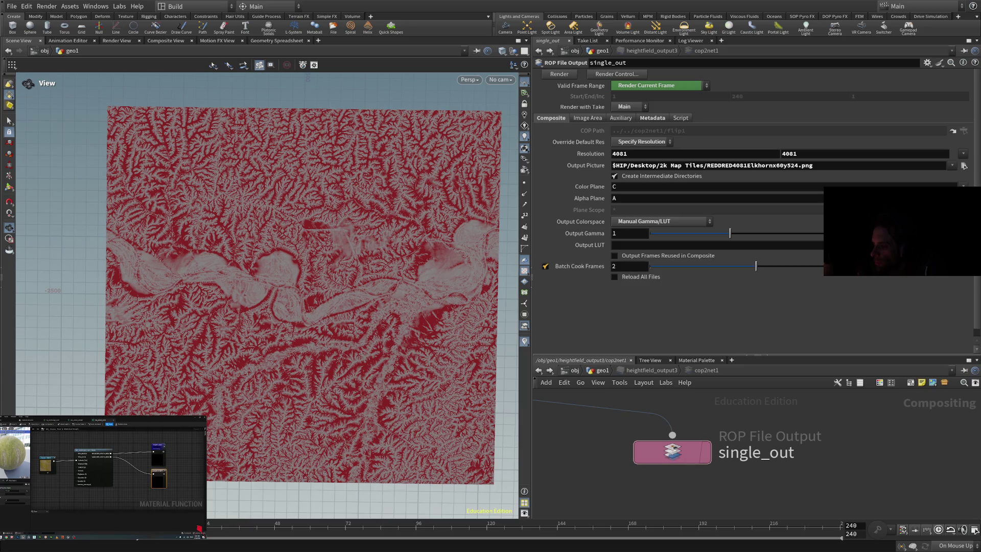
pyautogui.click(545, 266)
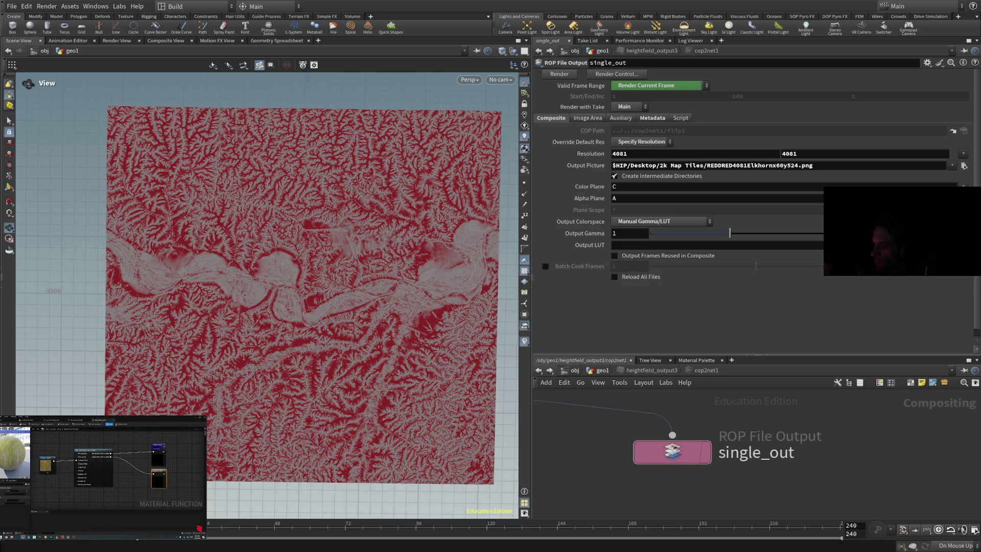
# Step: Return to heightfield_output3 and select its Red image channel layer field
pyautogui.click(538, 50)
pyautogui.click(550, 51)
pyautogui.click(539, 50)
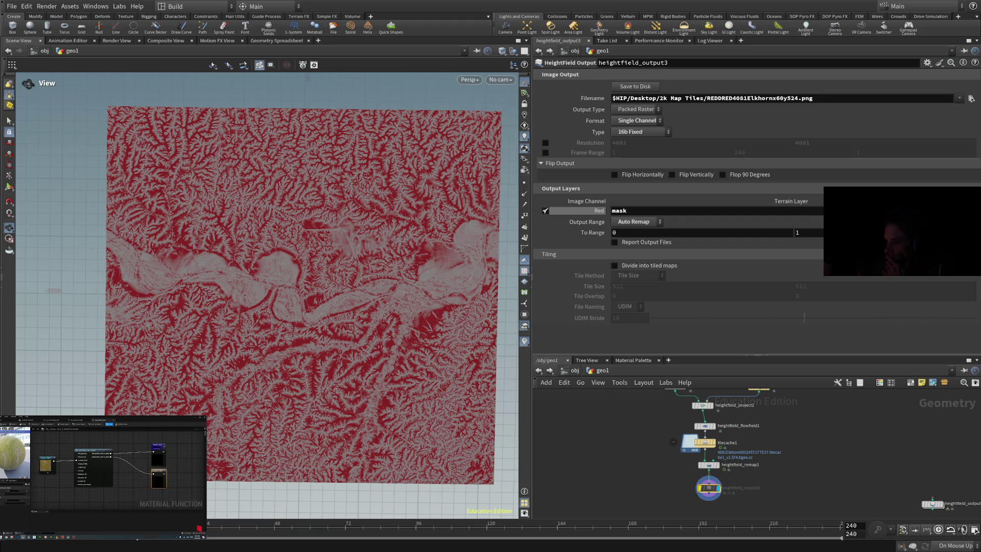
pyautogui.click(624, 211)
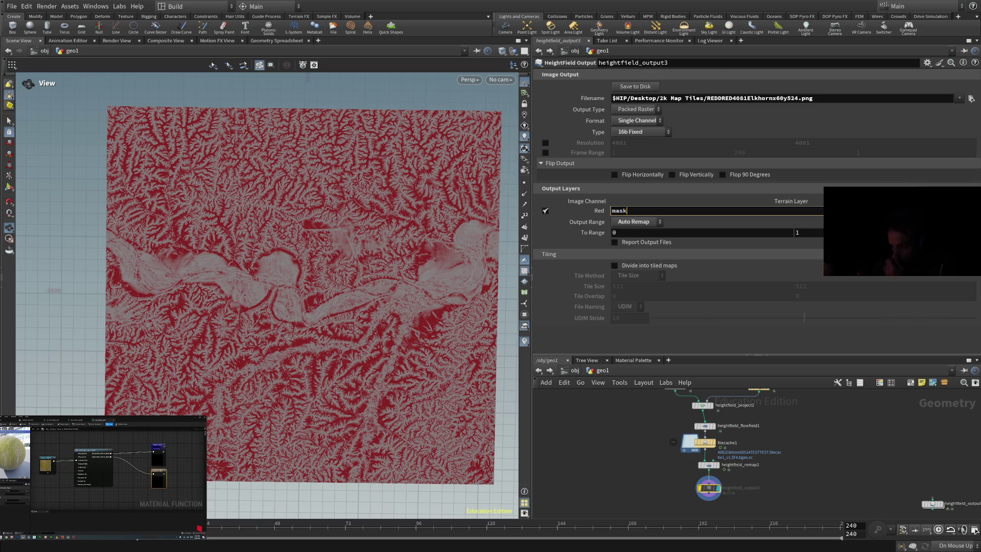
pyautogui.write('flow')
# Step: Confirm 'flow' as the red channel layer and nudge heightfield_flowfield1 slightly upward
pyautogui.press('Return')
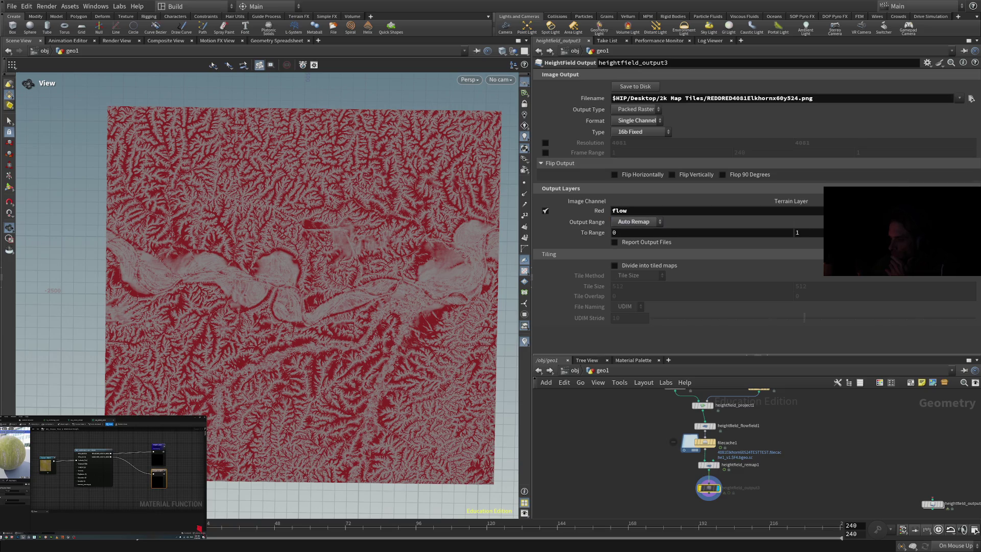
pyautogui.scroll(3, 725, 437)
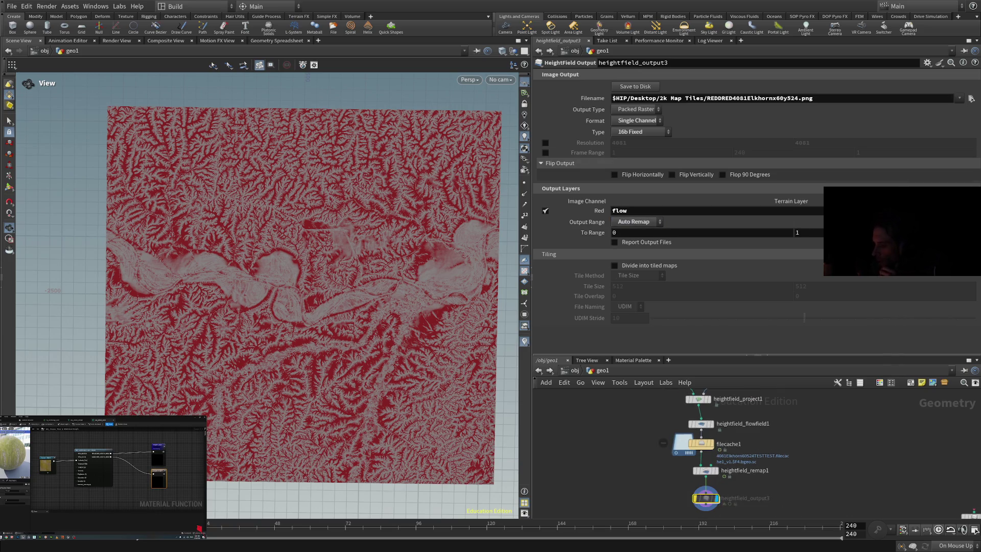
pyautogui.moveTo(689, 418); pyautogui.dragTo(689, 410)
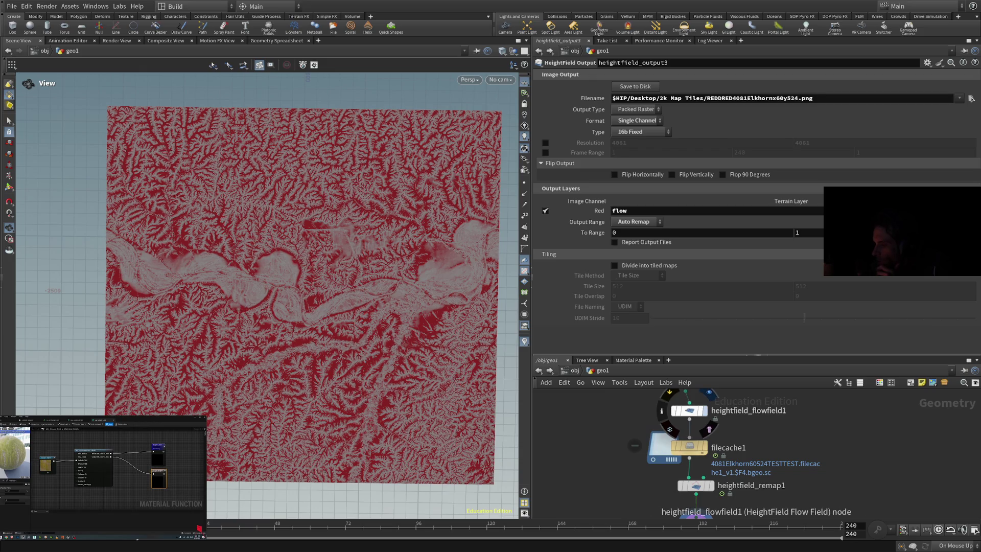
# Step: Switch display flags among flowfield1, remap1 and project1, finishing on flowfield1's red flow map
pyautogui.click(704, 410)
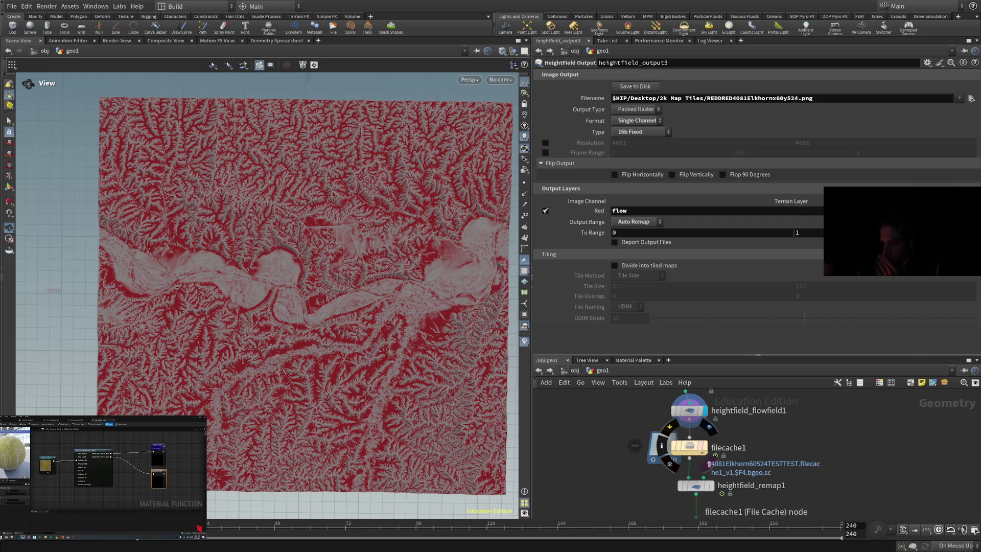
pyautogui.click(715, 466)
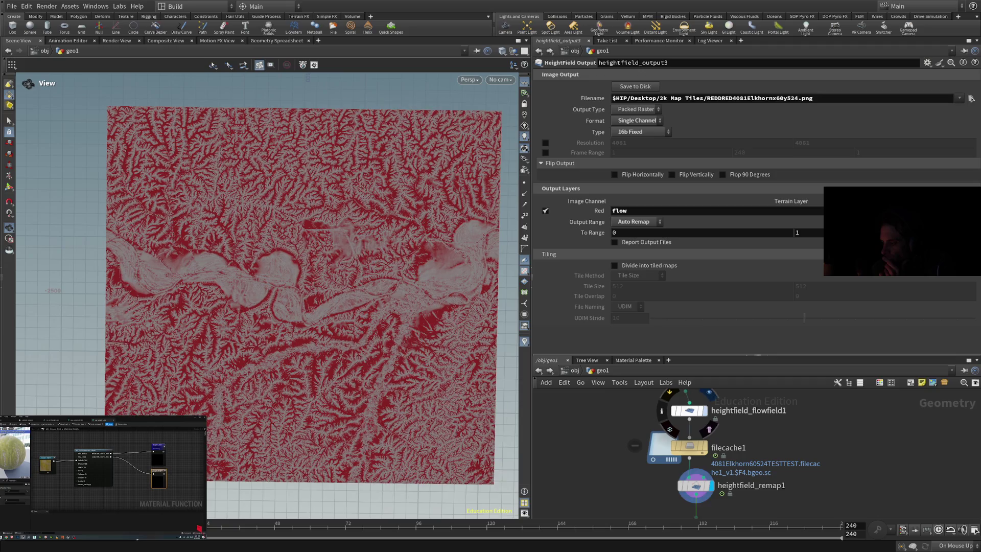
pyautogui.click(709, 428)
pyautogui.click(715, 466)
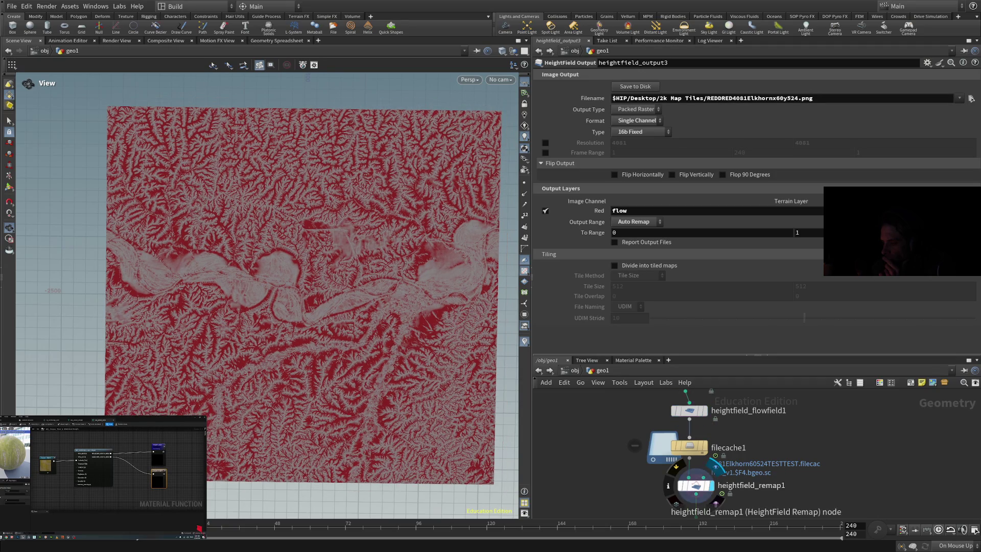
pyautogui.scroll(2, 695, 460)
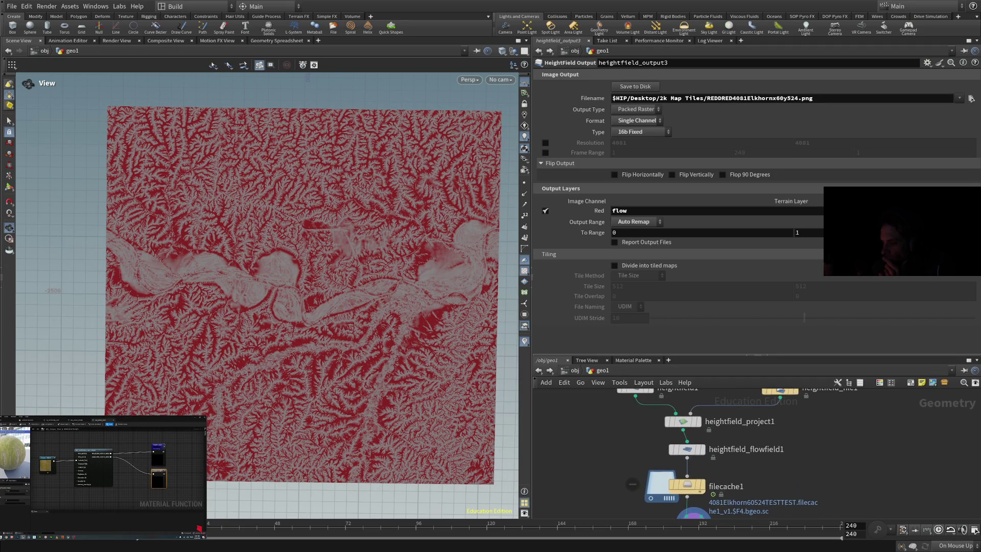
pyautogui.click(698, 421)
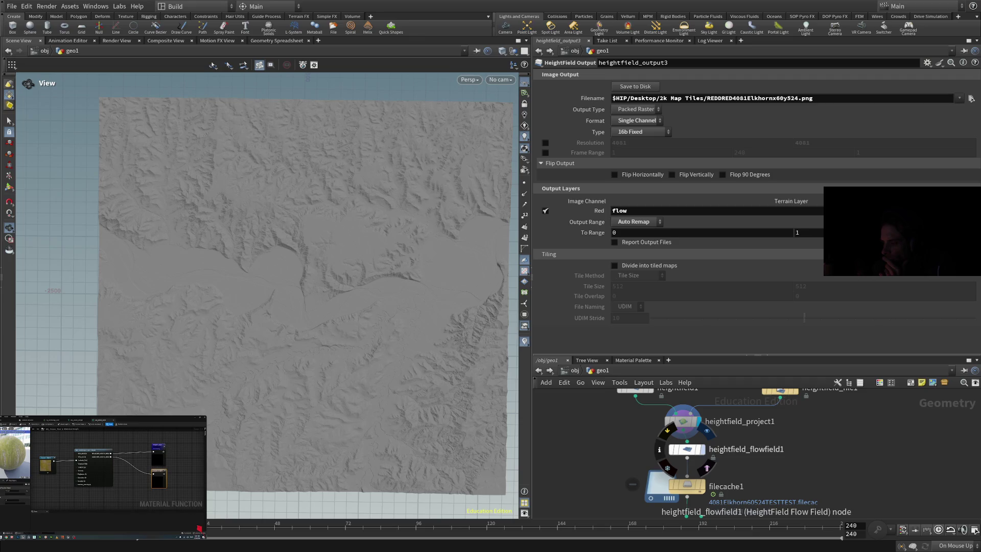
pyautogui.click(703, 449)
pyautogui.scroll(-3, 711, 455)
pyautogui.moveTo(767, 412); pyautogui.dragTo(819, 418)
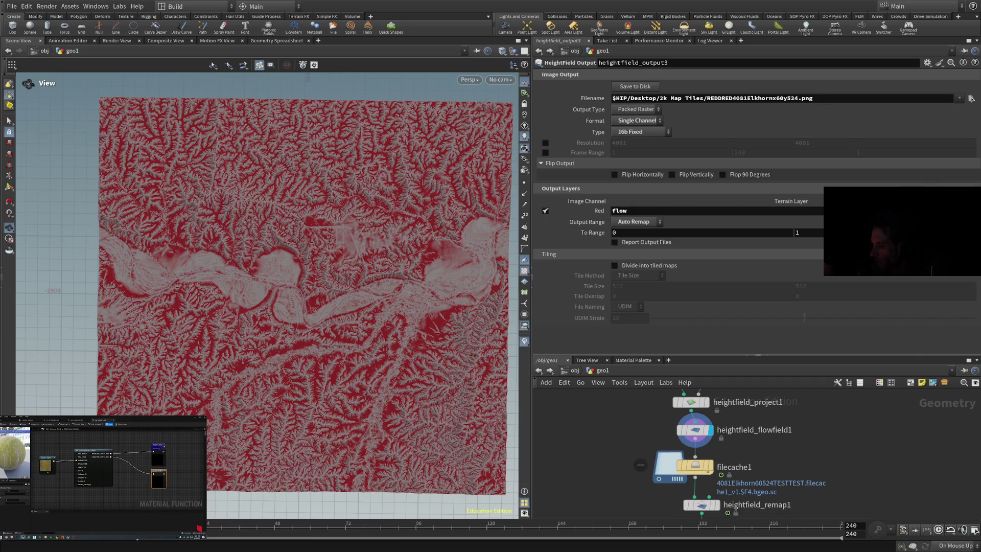
pyautogui.click(701, 498)
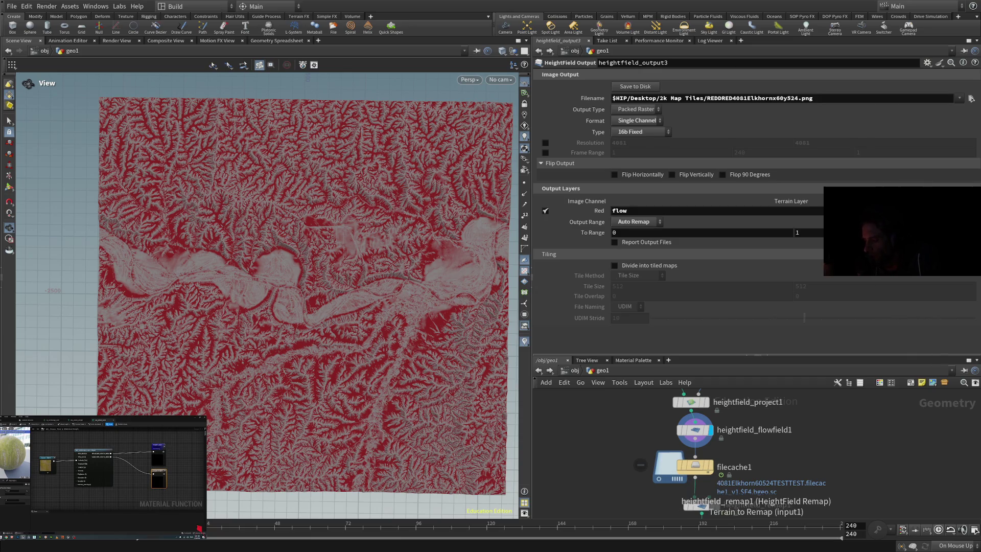
# Step: Cancel the wire, move heightfield_remap1 beside flowfield1 and drag filecache1 off to the left
pyautogui.press('Escape')
pyautogui.moveTo(701, 504); pyautogui.dragTo(790, 463)
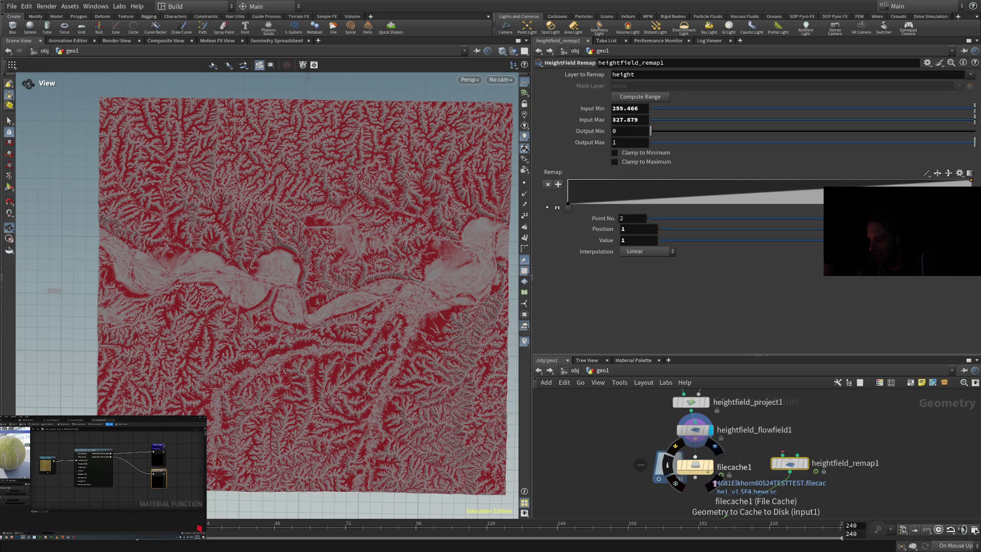
pyautogui.click(695, 474)
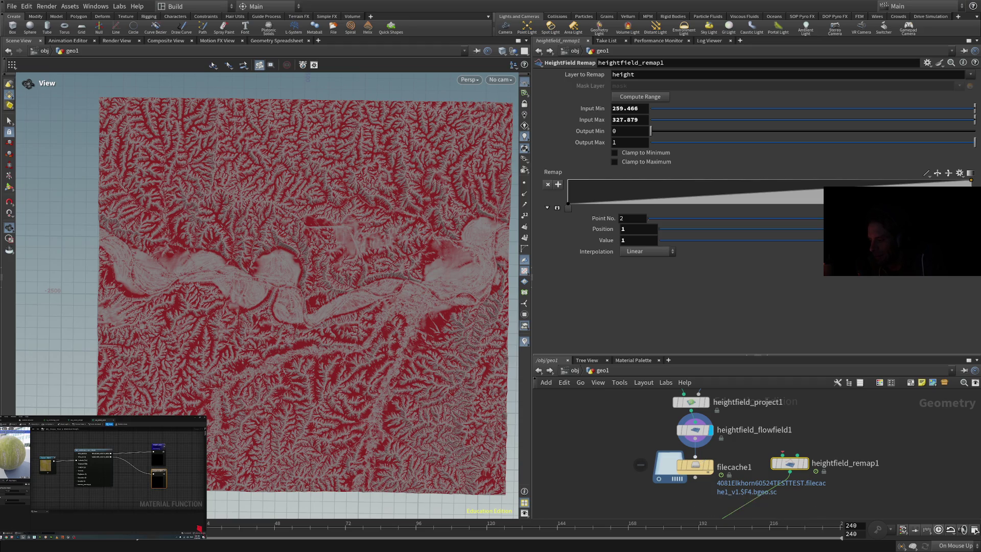
pyautogui.moveTo(695, 467)
pyautogui.mouseDown()
pyautogui.moveTo(646, 490)
pyautogui.moveTo(628, 445)
pyautogui.moveTo(580, 441)
pyautogui.mouseUp()
pyautogui.scroll(-2, 748, 465)
pyautogui.scroll(3, 710, 460)
pyautogui.scroll(-1, 710, 460)
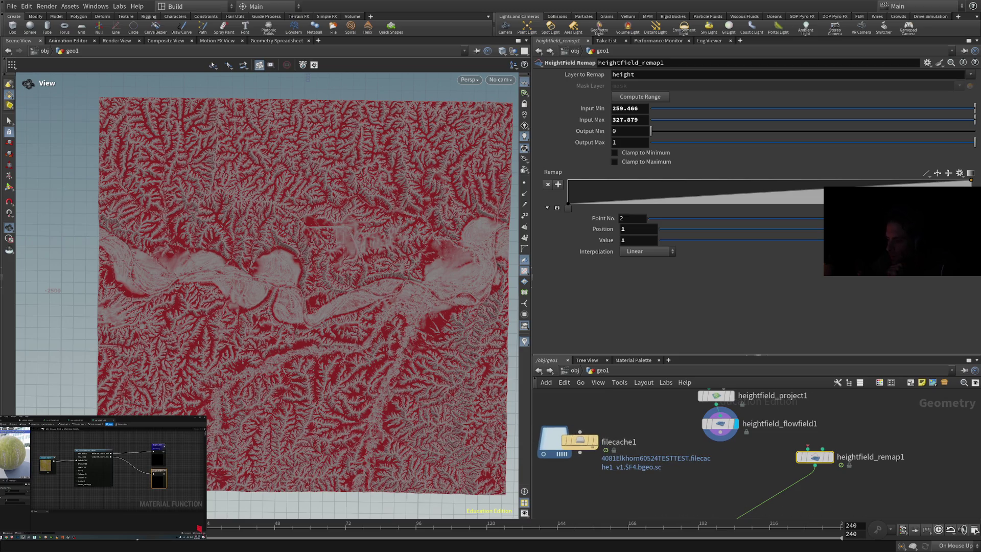
# Step: Rewire heightfield_remap1 toward the output, reposition it and pull heightfield_flowfield1 off its wire
pyautogui.click(734, 478)
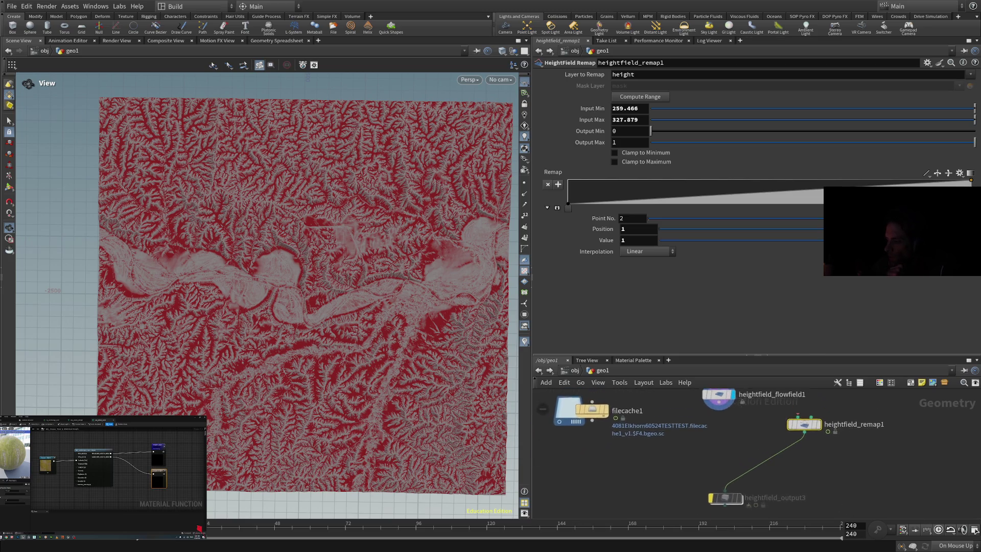
pyautogui.click(723, 492)
pyautogui.click(715, 500)
pyautogui.moveTo(804, 427); pyautogui.dragTo(724, 437)
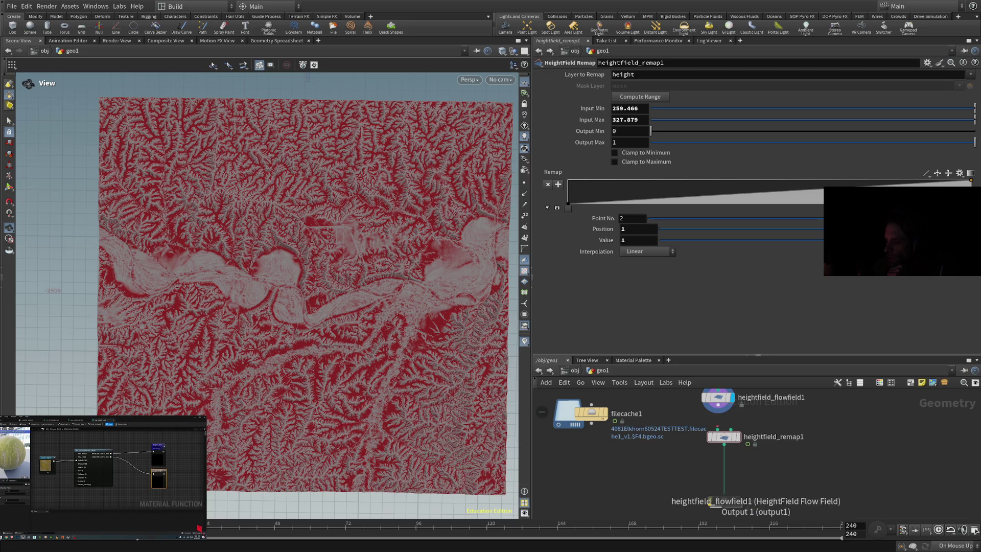
pyautogui.click(718, 405)
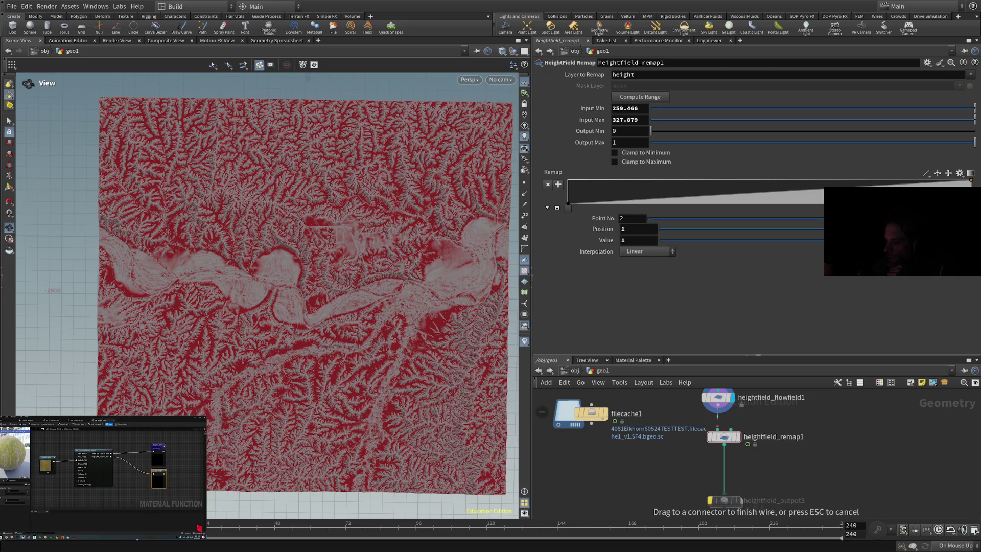
pyautogui.press('Escape')
pyautogui.scroll(-3, 796, 407)
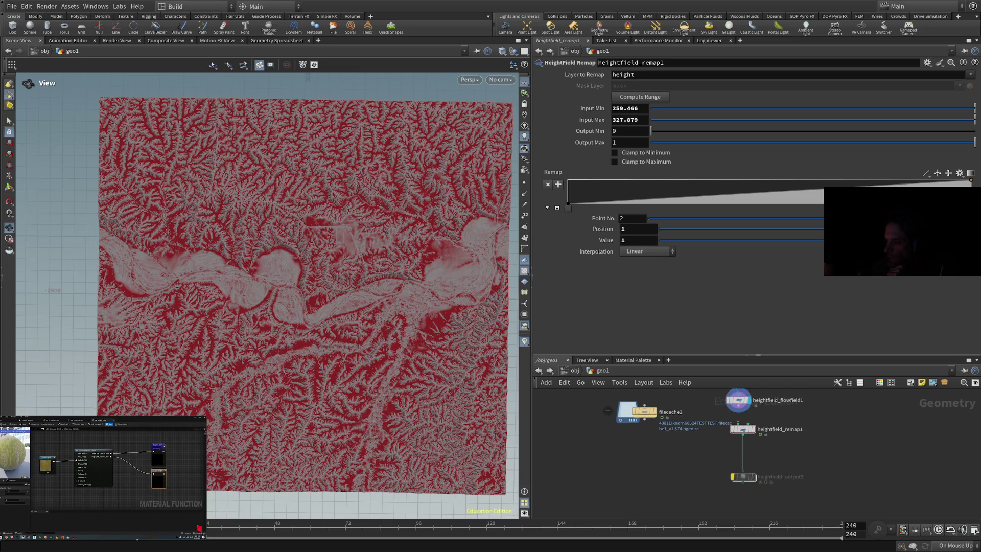
pyautogui.press('h')
pyautogui.moveTo(739, 446); pyautogui.dragTo(797, 448)
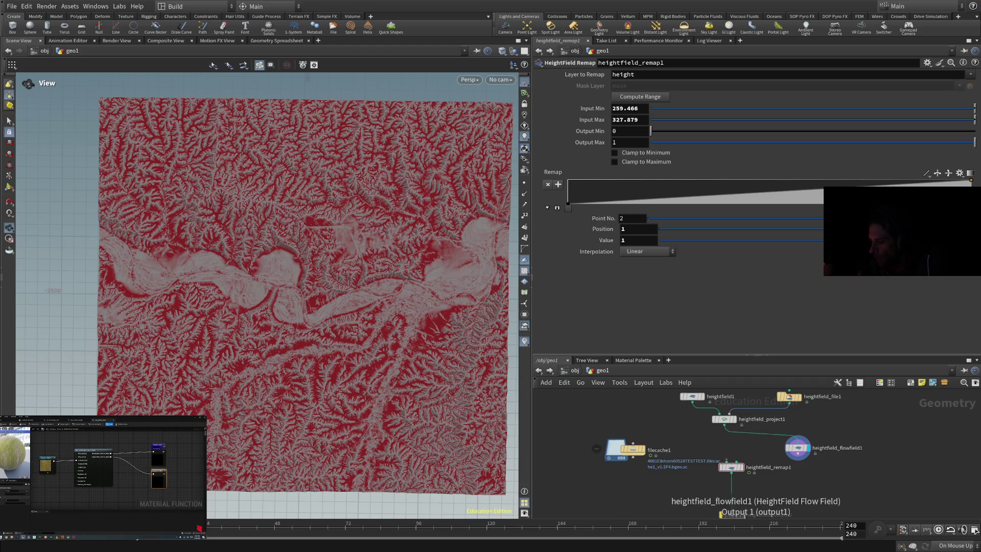
# Step: Place heightfield_output3 below heightfield_remap1 and start wiring remap1's output into it
pyautogui.click(791, 460)
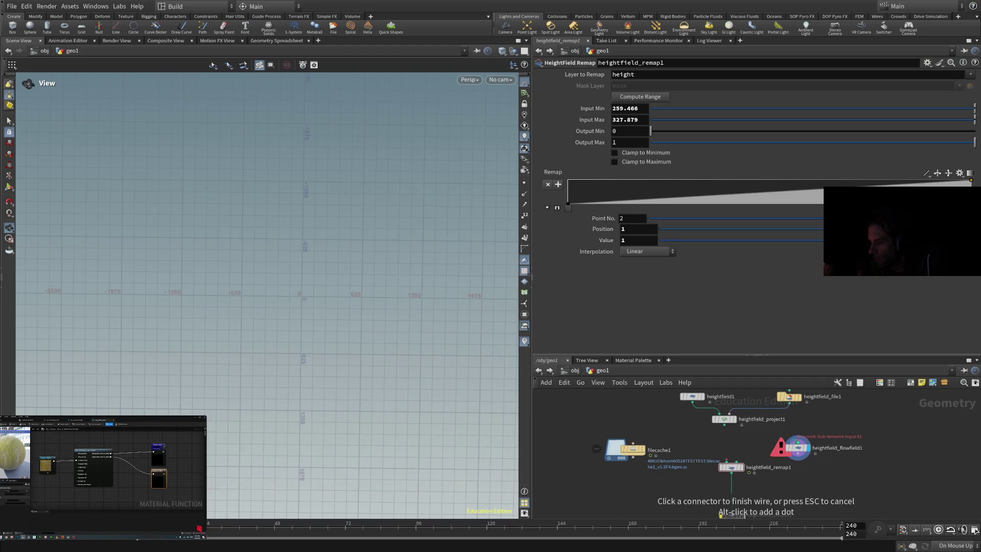
pyautogui.click(731, 514)
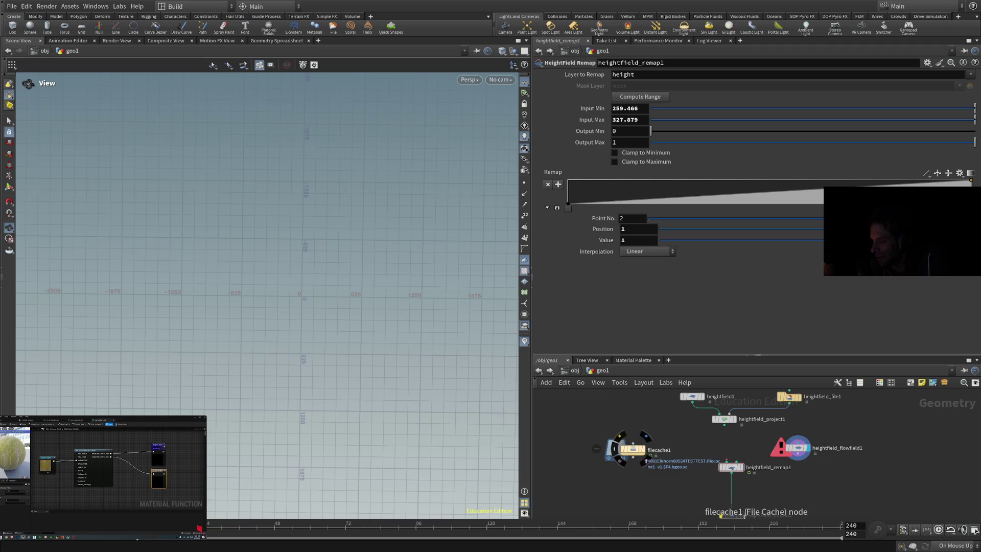
pyautogui.moveTo(731, 467); pyautogui.dragTo(732, 447)
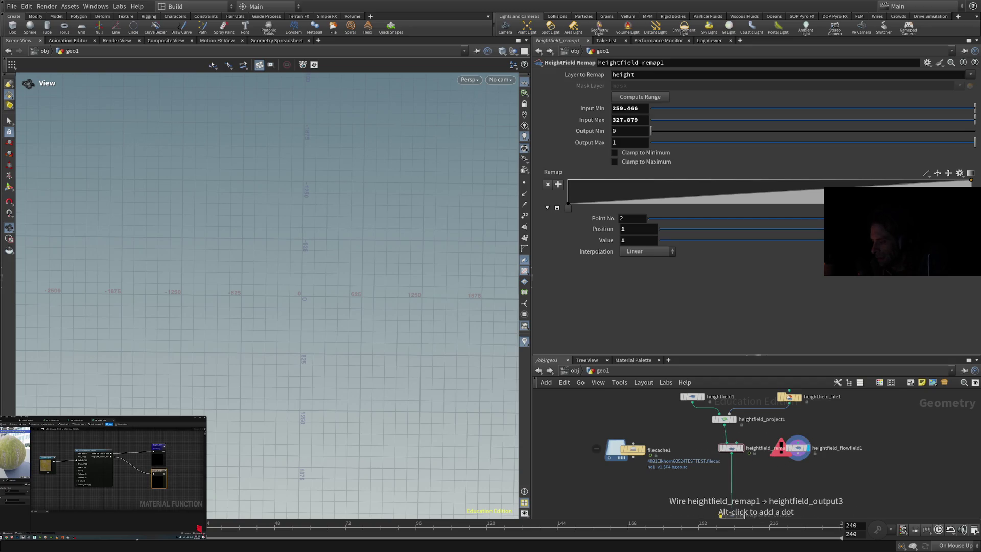
pyautogui.keyDown('alt'); pyautogui.click(731, 469); pyautogui.keyUp('alt')
pyautogui.click(732, 469)
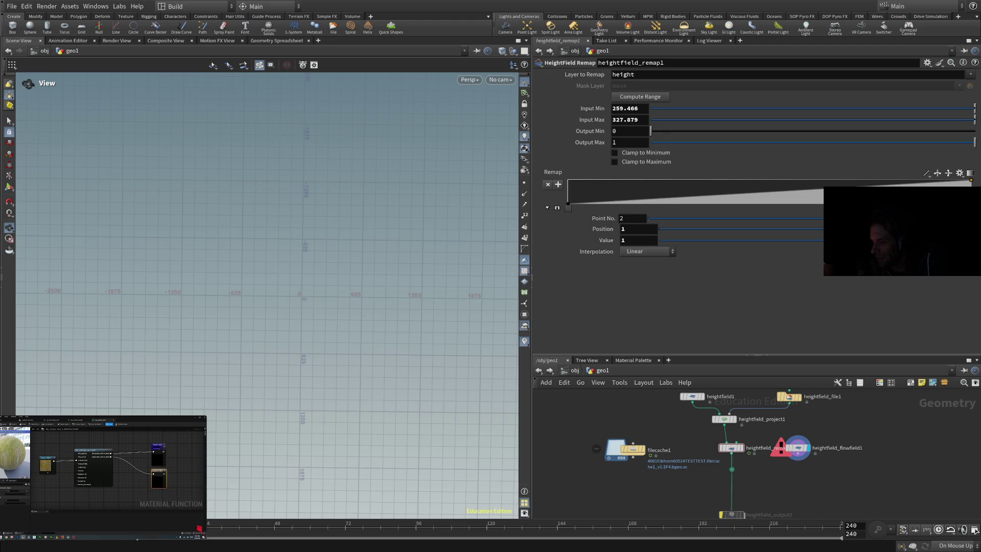
pyautogui.scroll(2, 732, 454)
# Step: Pin routing dots on heightfield_remap1's output wire just below the node
pyautogui.scroll(2, 734, 450)
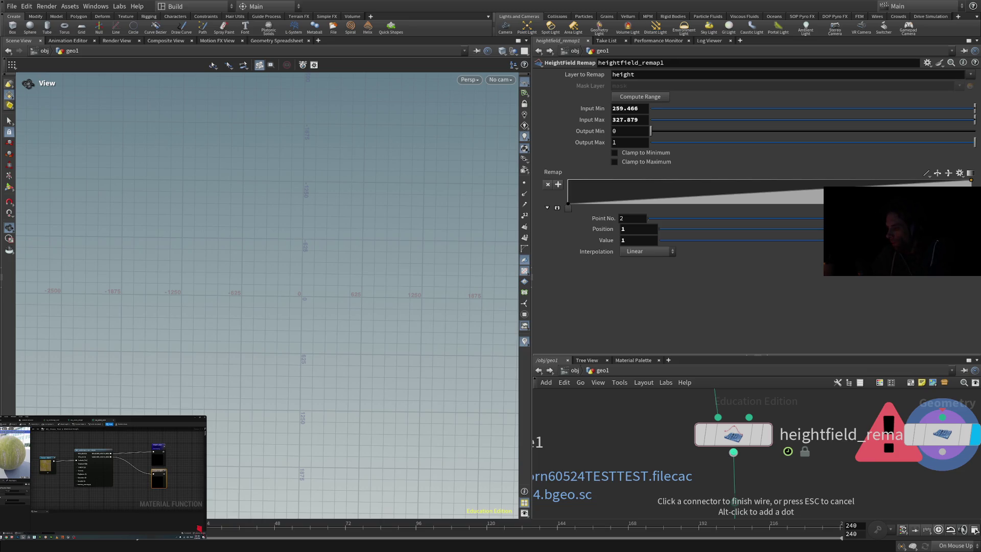
pyautogui.keyDown('alt'); pyautogui.click(735, 502); pyautogui.keyUp('alt')
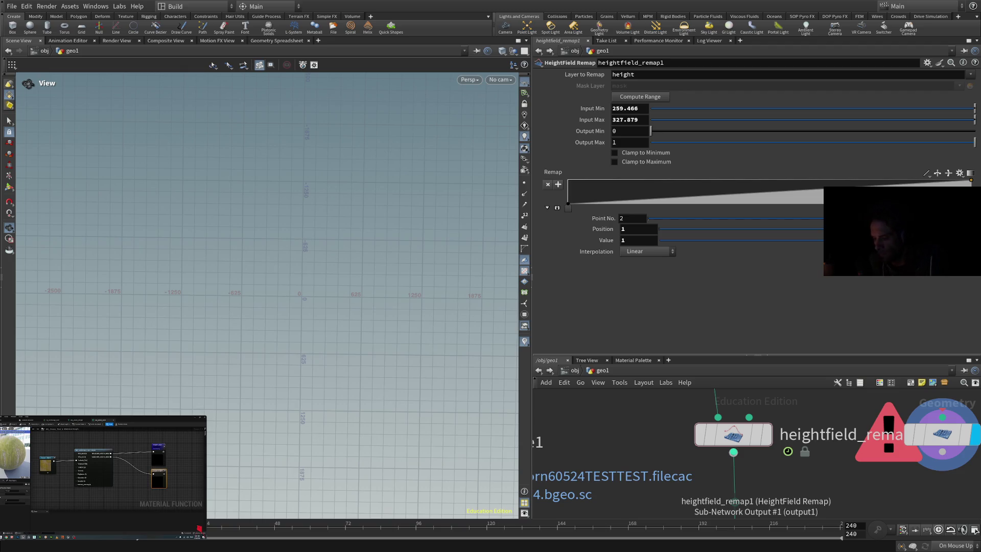
pyautogui.click(734, 452)
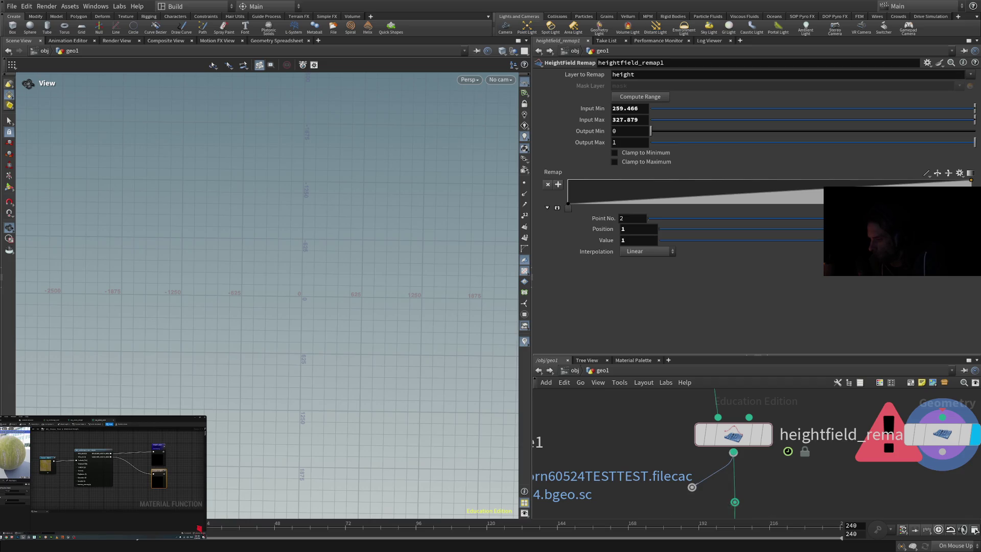
pyautogui.keyDown('alt'); pyautogui.click(692, 487); pyautogui.keyUp('alt')
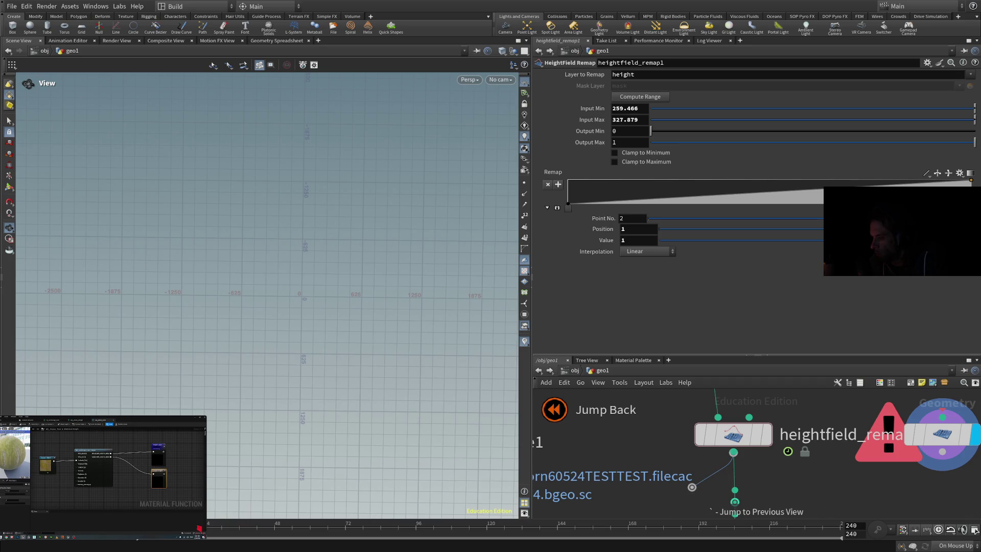
pyautogui.click(734, 452)
pyautogui.keyDown('alt'); pyautogui.click(735, 502); pyautogui.keyUp('alt')
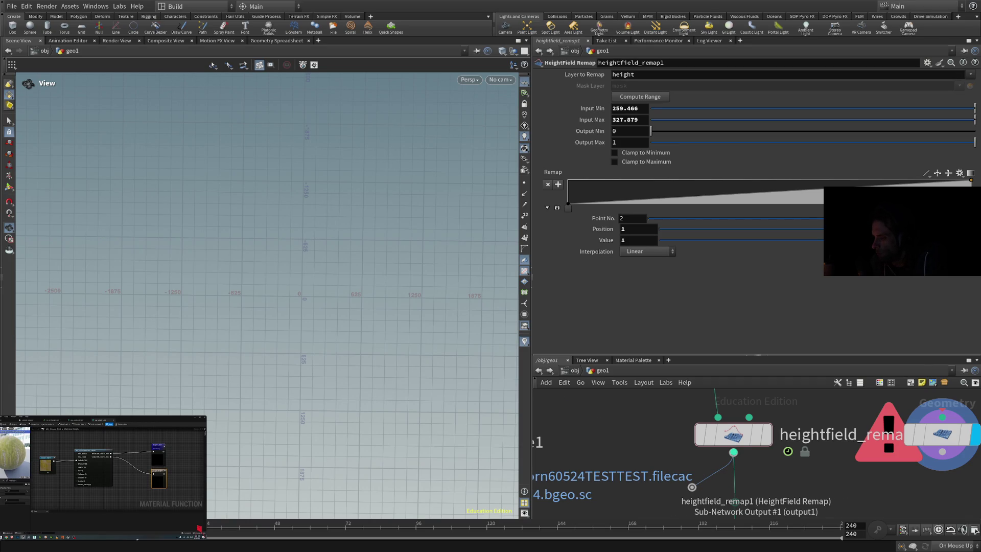
pyautogui.click(734, 453)
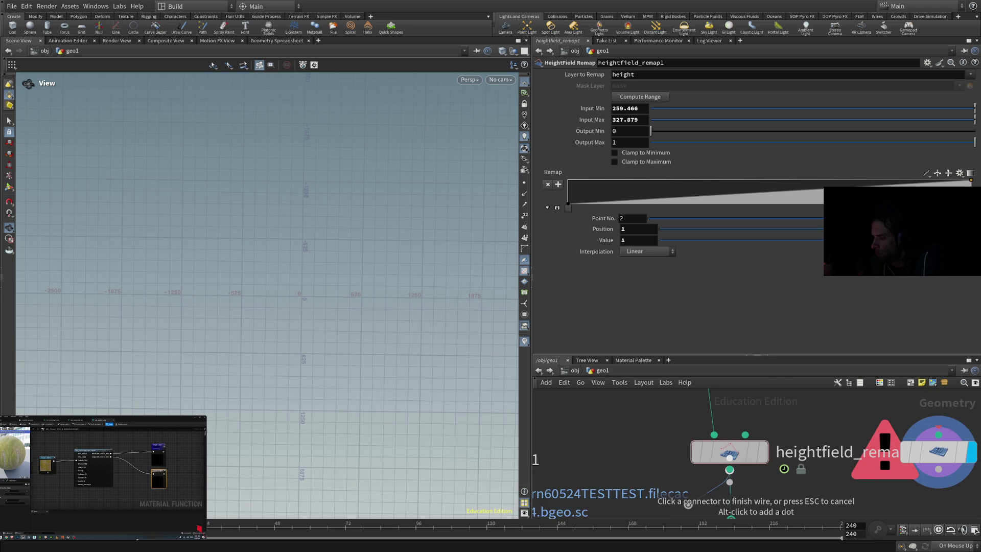
# Step: Cancel the pending wire and reroute heightfield_remap1's wire into heightfield_output3
pyautogui.scroll(-3, 705, 451)
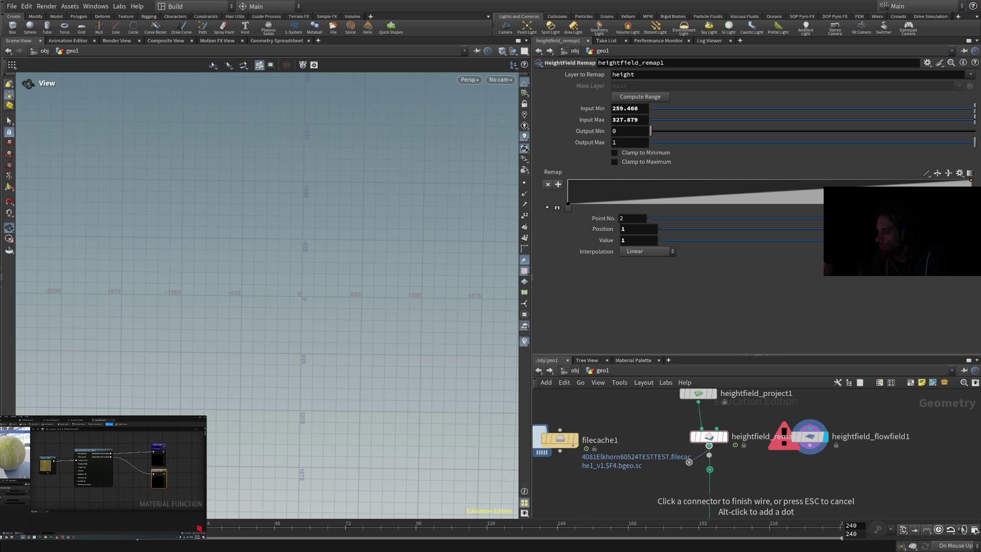
pyautogui.scroll(-2, 715, 458)
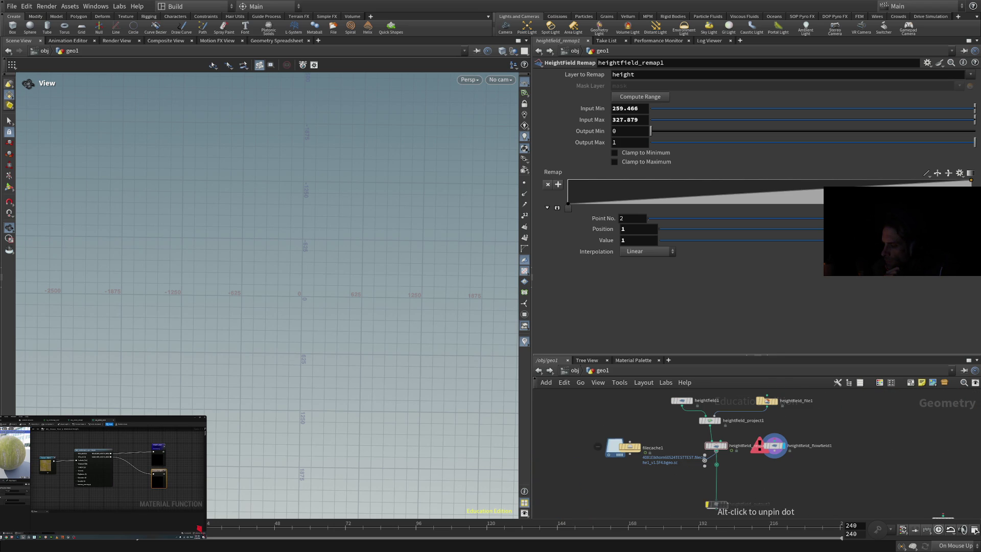
pyautogui.press('Escape')
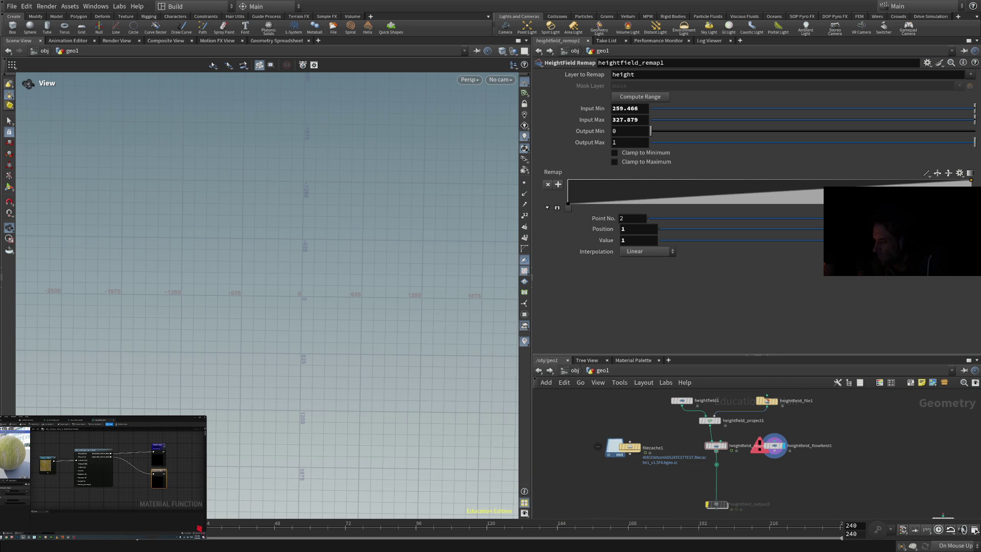
pyautogui.click(714, 501)
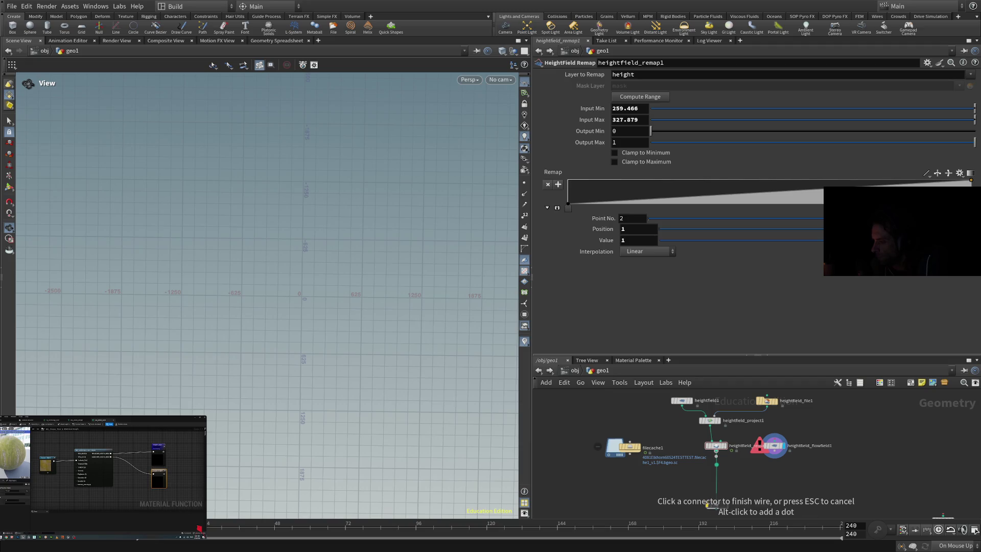
pyautogui.moveTo(713, 504); pyautogui.dragTo(716, 504)
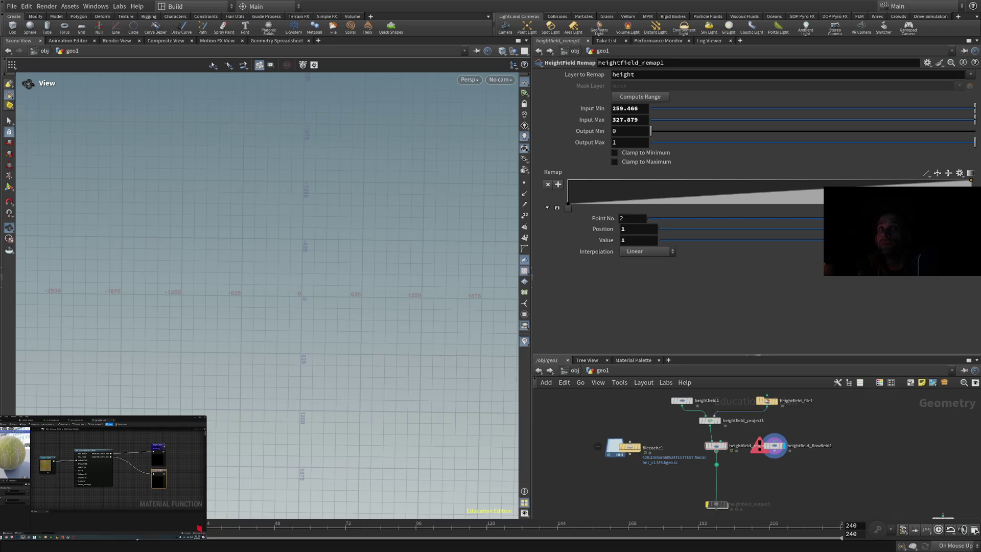
pyautogui.moveTo(715, 446)
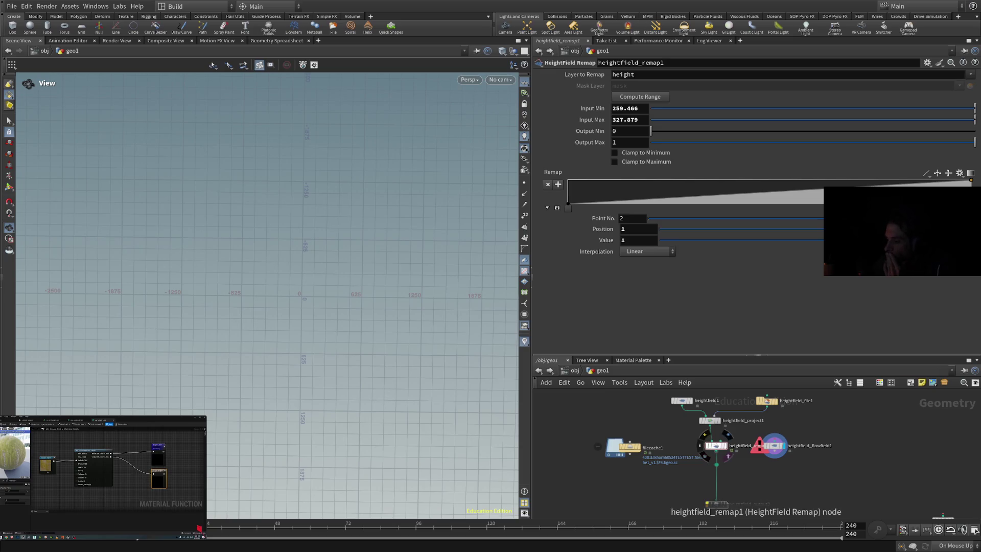
# Step: Connect heightfield_remap1 into heightfield_output3 and nudge the remap node down
pyautogui.click(716, 499)
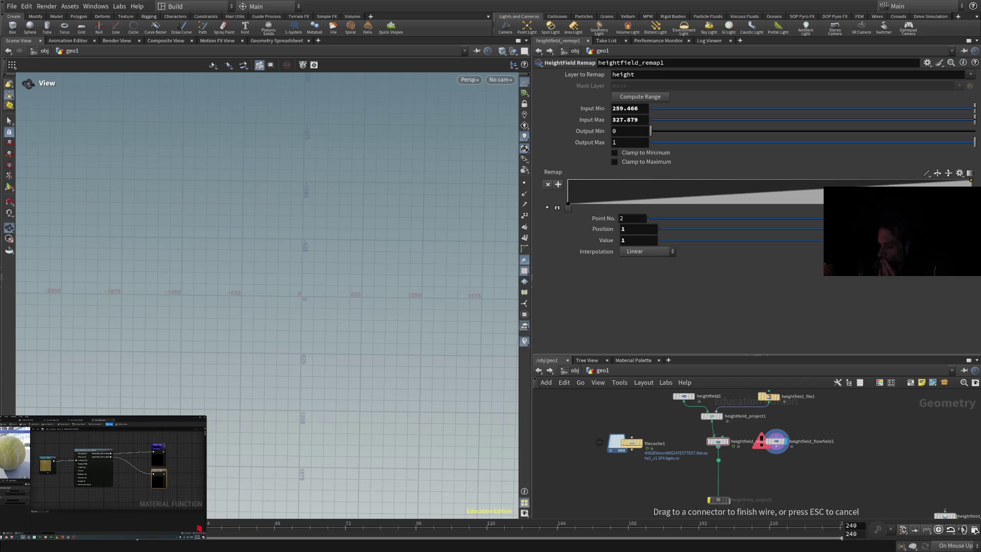
pyautogui.click(718, 499)
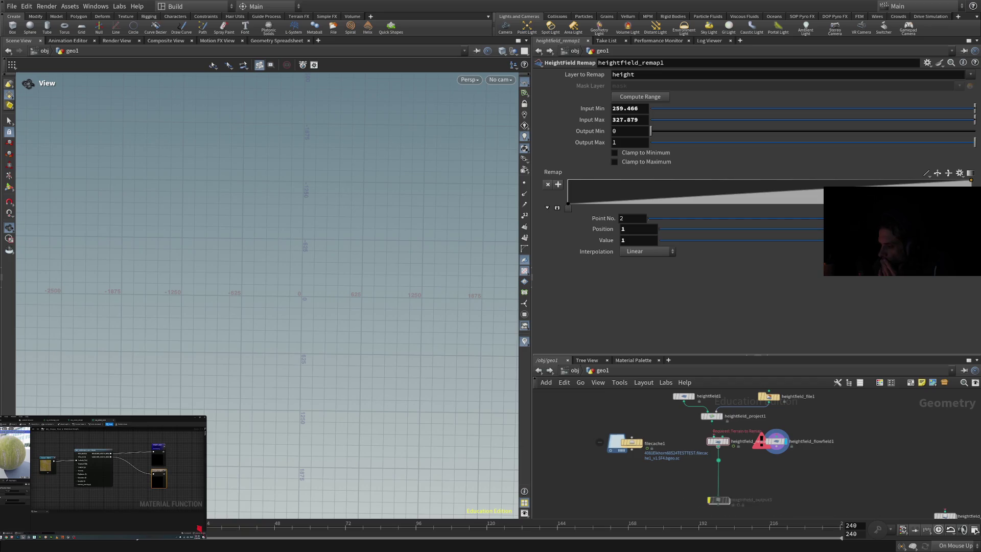
pyautogui.moveTo(717, 441)
pyautogui.mouseDown()
pyautogui.moveTo(718, 460)
pyautogui.moveTo(738, 439)
pyautogui.moveTo(726, 433)
pyautogui.moveTo(718, 460)
pyautogui.mouseUp()
pyautogui.press('Escape')
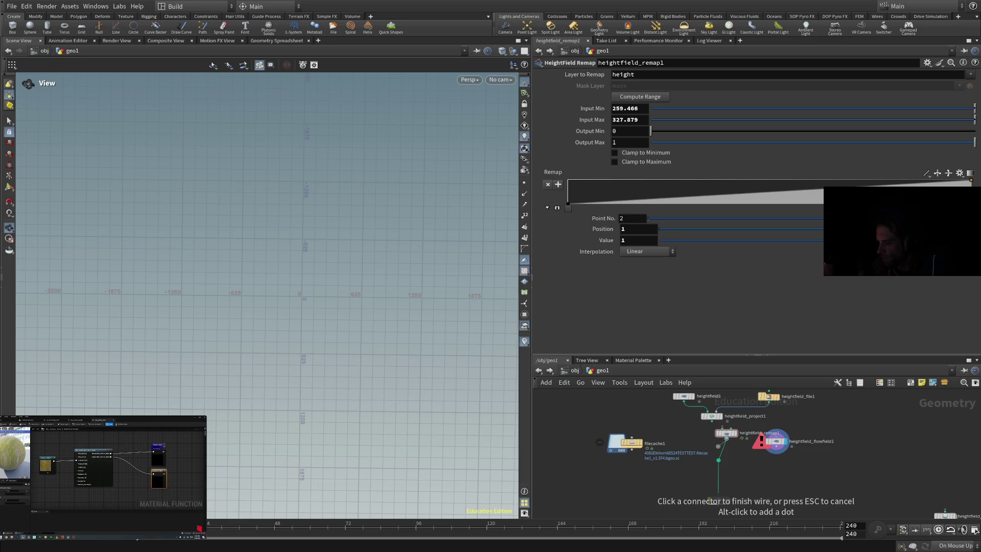
# Step: Start adding a HeightField Output node via the Tab menu, then cancel it
pyautogui.press('Tab')
pyautogui.write('output')
pyautogui.press('Return')
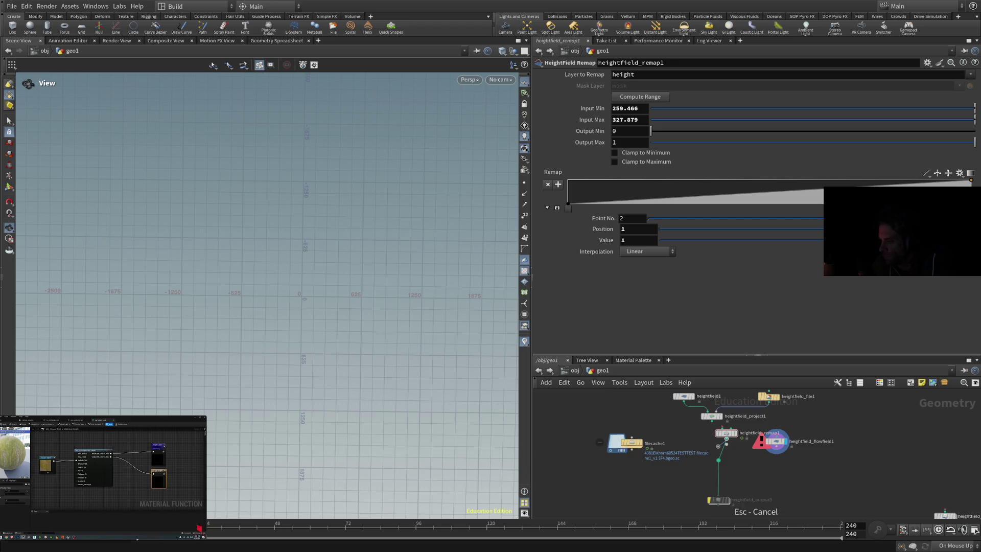
pyautogui.press('Escape')
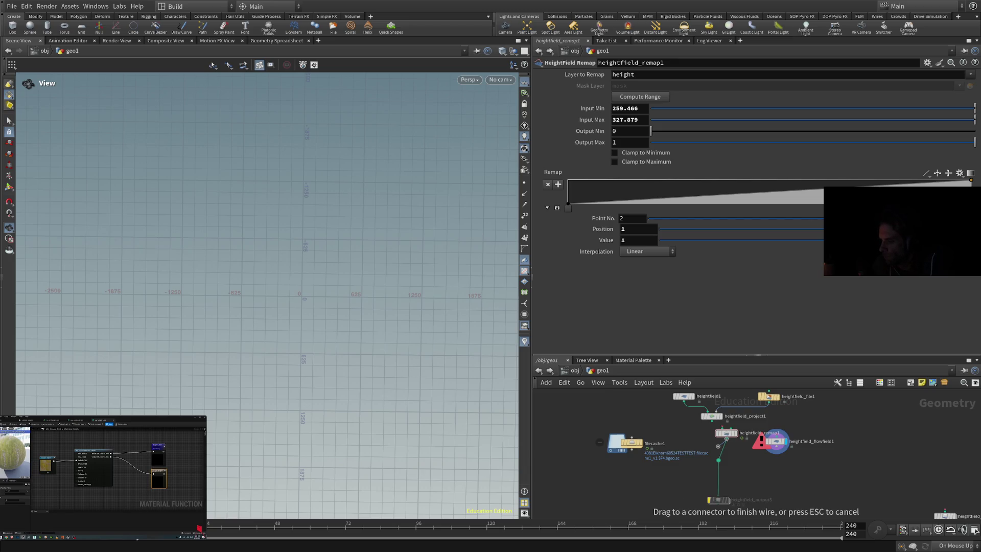
# Step: Wire heightfield_remap1's output toward the lower Sub-Network Output connector
pyautogui.scroll(6, 727, 439)
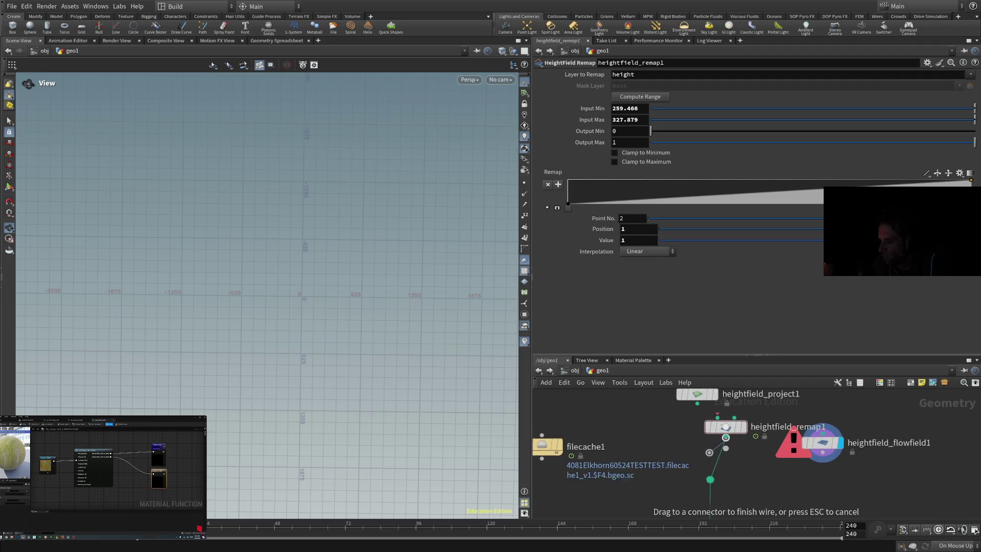
pyautogui.click(697, 512)
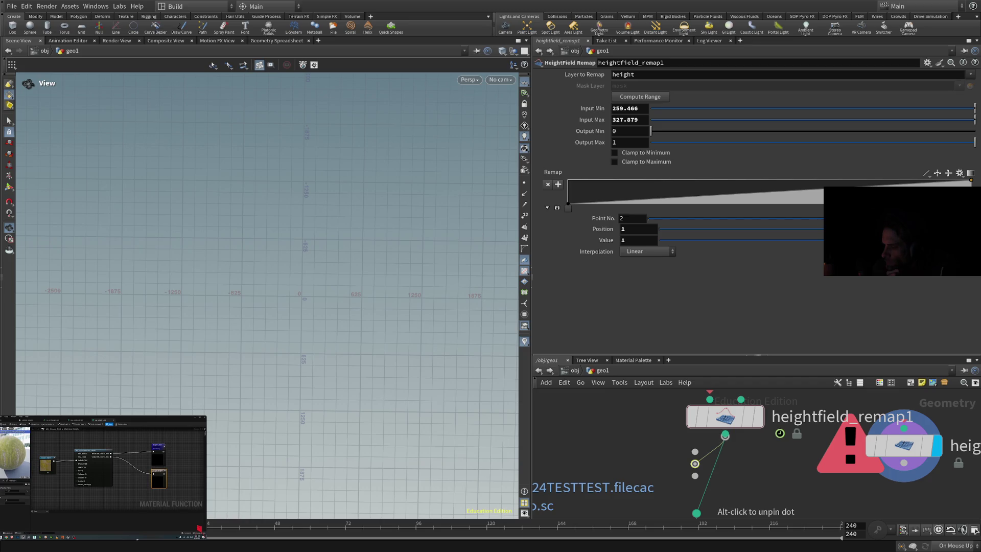
pyautogui.press('Escape')
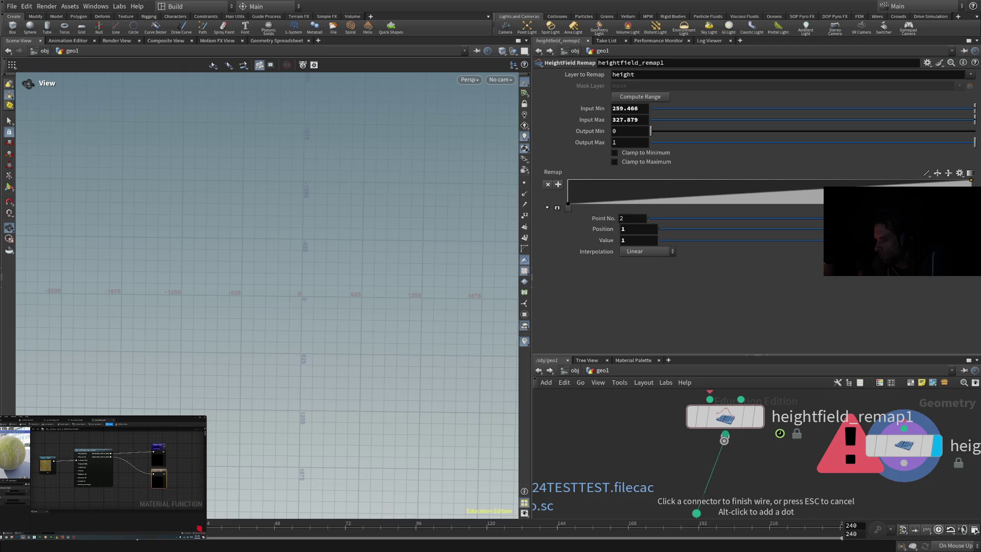
pyautogui.moveTo(696, 512); pyautogui.dragTo(697, 514)
pyautogui.moveTo(726, 439); pyautogui.dragTo(725, 435)
pyautogui.click(726, 438)
# Step: Reconnect the sub-network output wire to heightfield_remap1, pinning a dot below the node
pyautogui.click(696, 513)
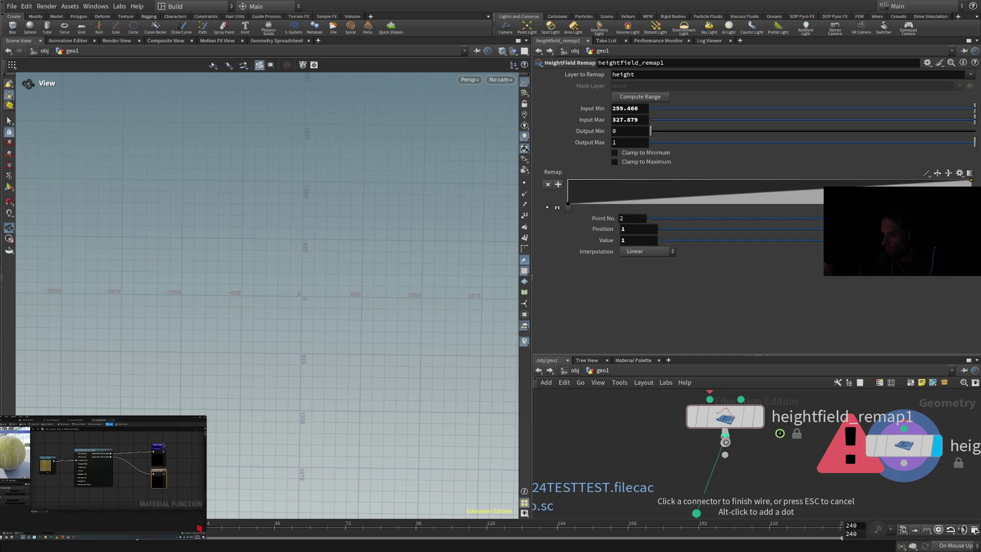
pyautogui.click(725, 435)
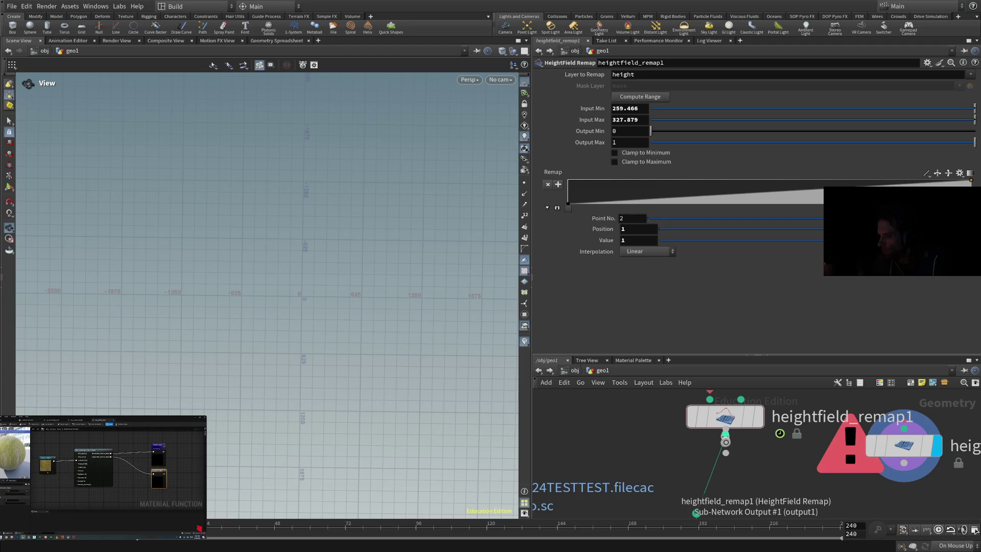
pyautogui.click(726, 440)
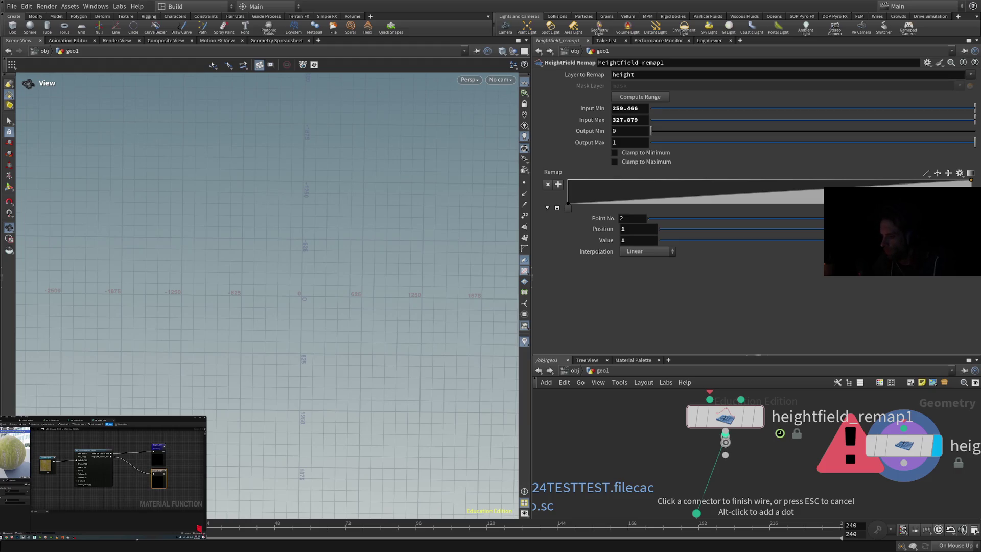
pyautogui.click(726, 436)
pyautogui.click(725, 441)
pyautogui.click(726, 442)
pyautogui.moveTo(696, 513); pyautogui.dragTo(697, 513)
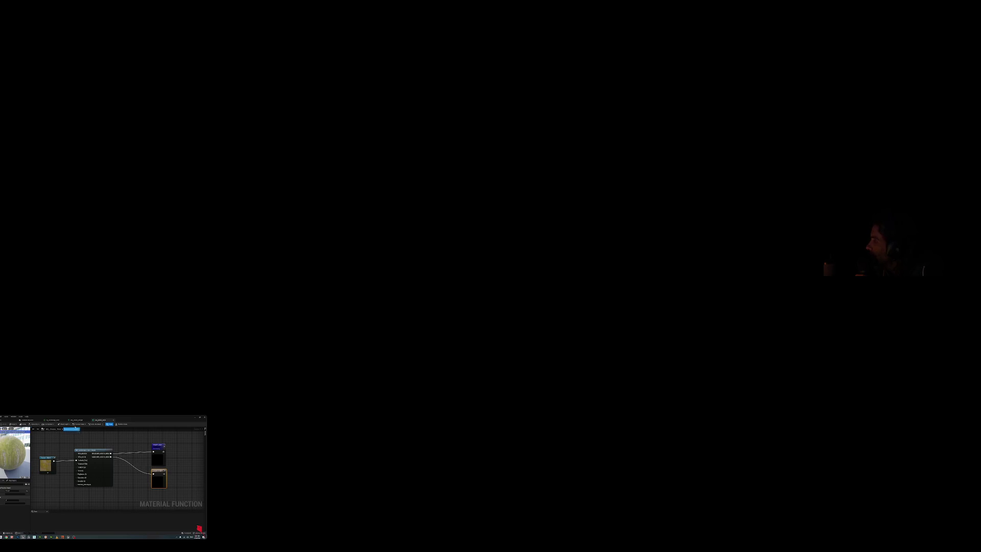
# Step: In ML_Grass_Test, give the Output Height node a sort priority of 1
pyautogui.click(51, 420)
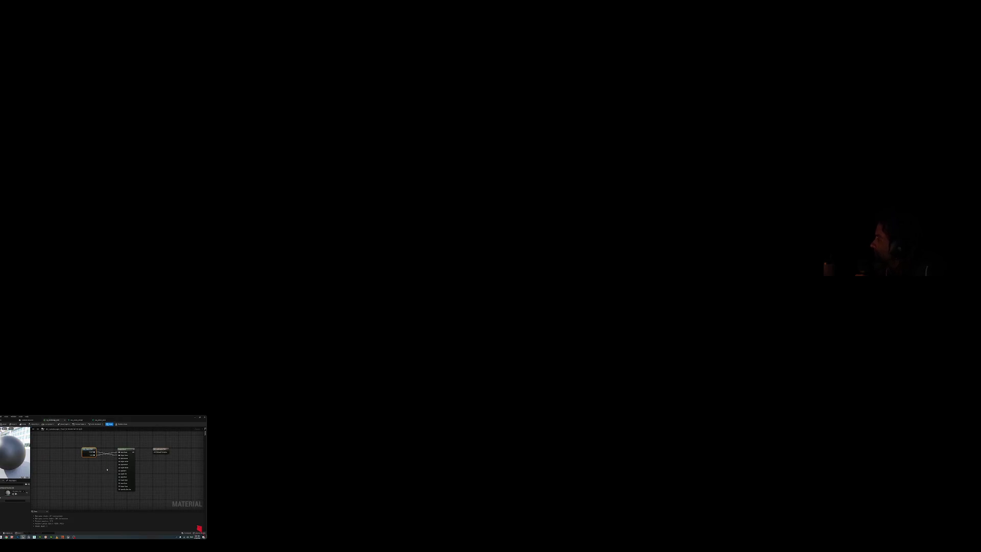
pyautogui.click(100, 420)
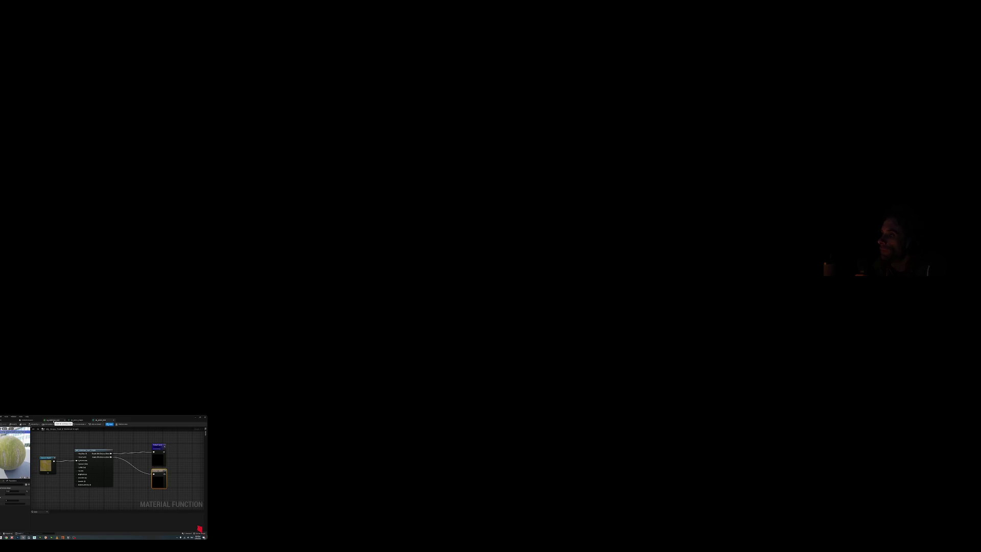
pyautogui.click(53, 420)
pyautogui.click(99, 420)
pyautogui.click(157, 446)
pyautogui.click(159, 471)
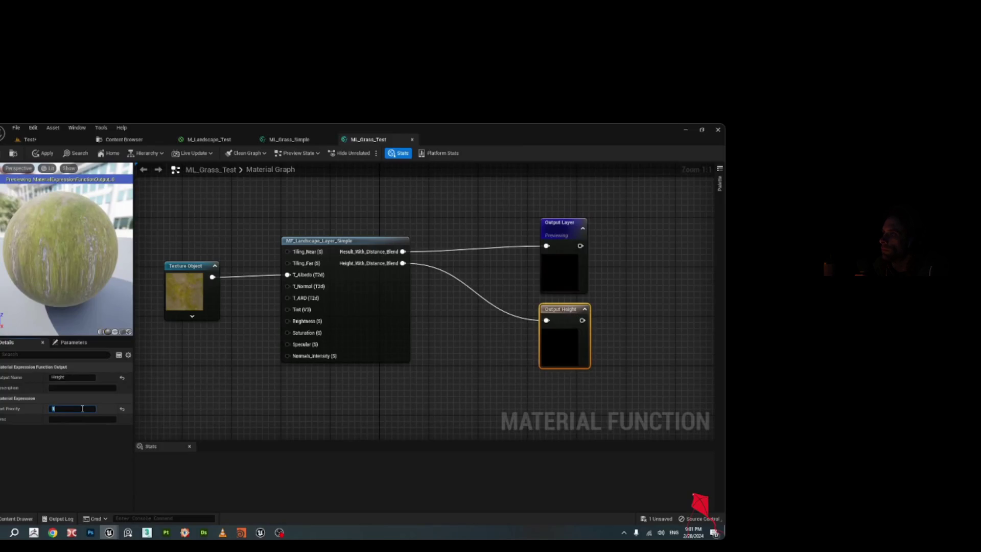
pyautogui.press('Return')
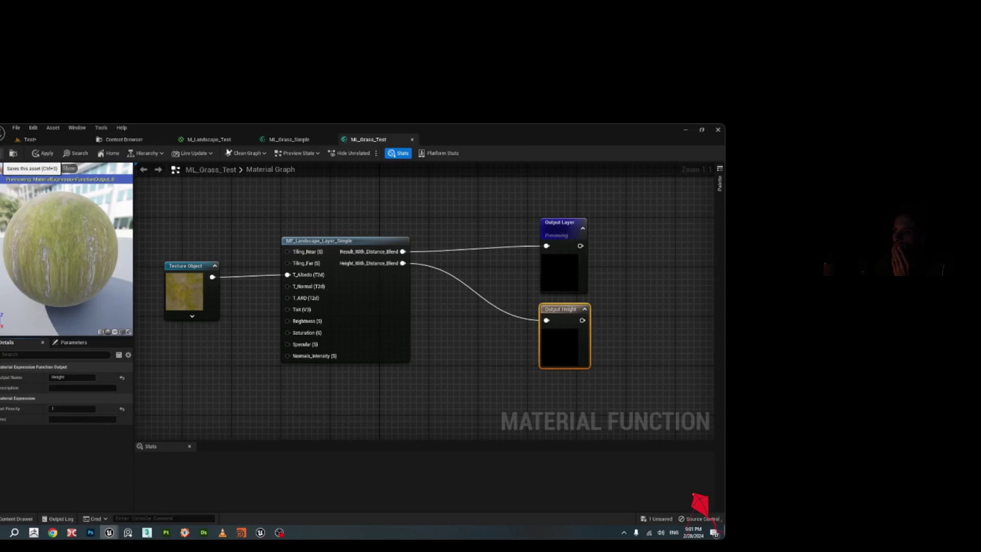
# Step: Move the ML_Grass_Test node closer to Layer Blend in M_Landscape_Test
pyautogui.click(207, 140)
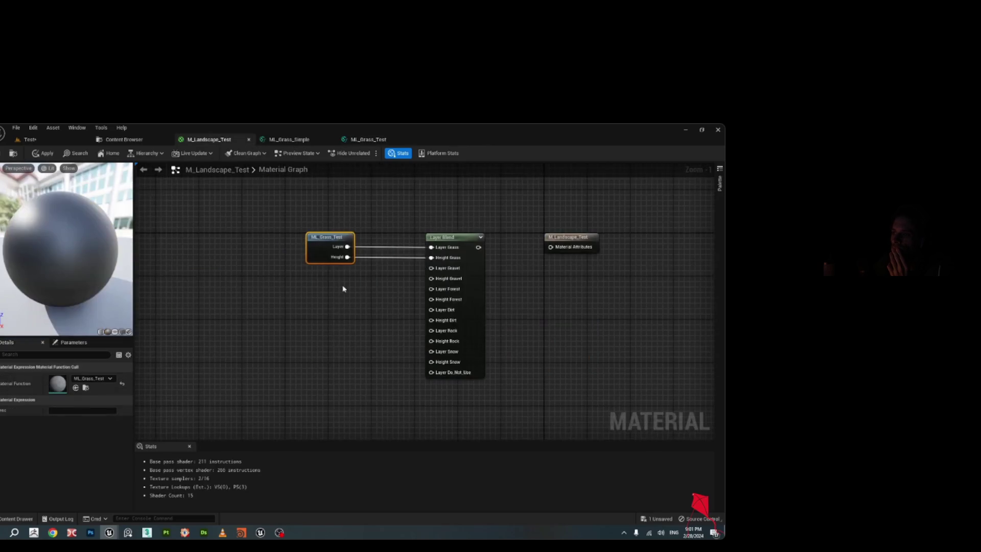
pyautogui.moveTo(323, 244); pyautogui.dragTo(345, 245)
pyautogui.moveTo(357, 289); pyautogui.dragTo(307, 297)
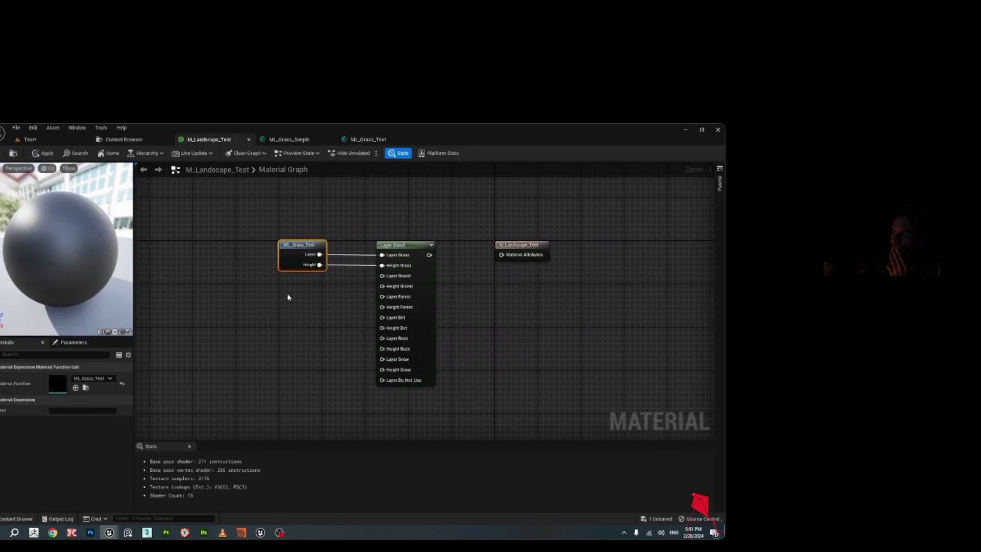
pyautogui.moveTo(306, 245); pyautogui.dragTo(284, 245)
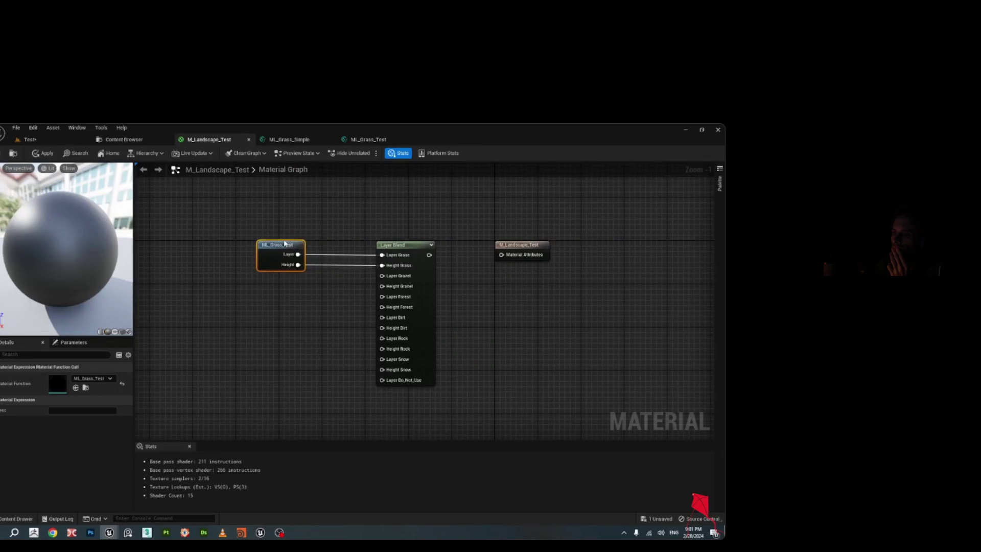
pyautogui.moveTo(345, 301); pyautogui.dragTo(378, 294)
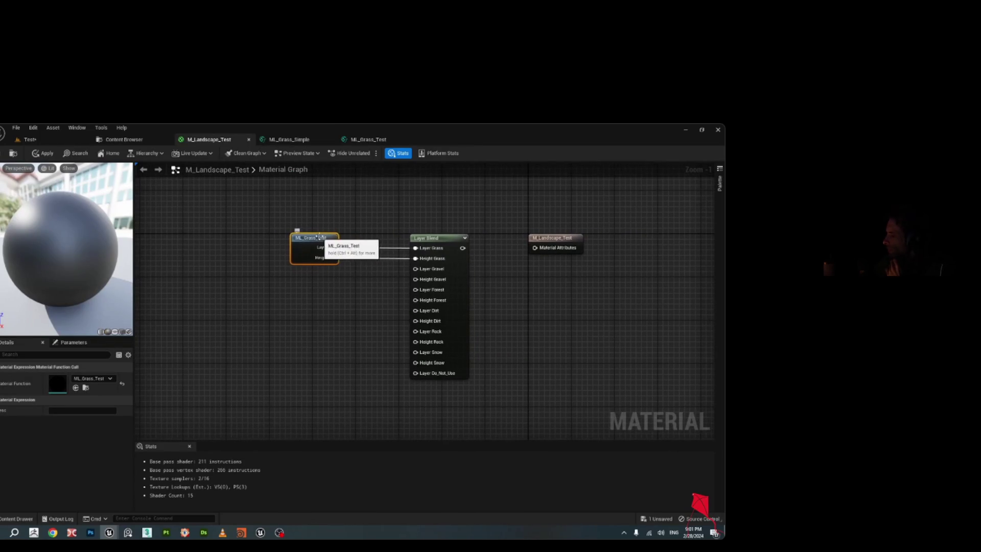
pyautogui.click(123, 139)
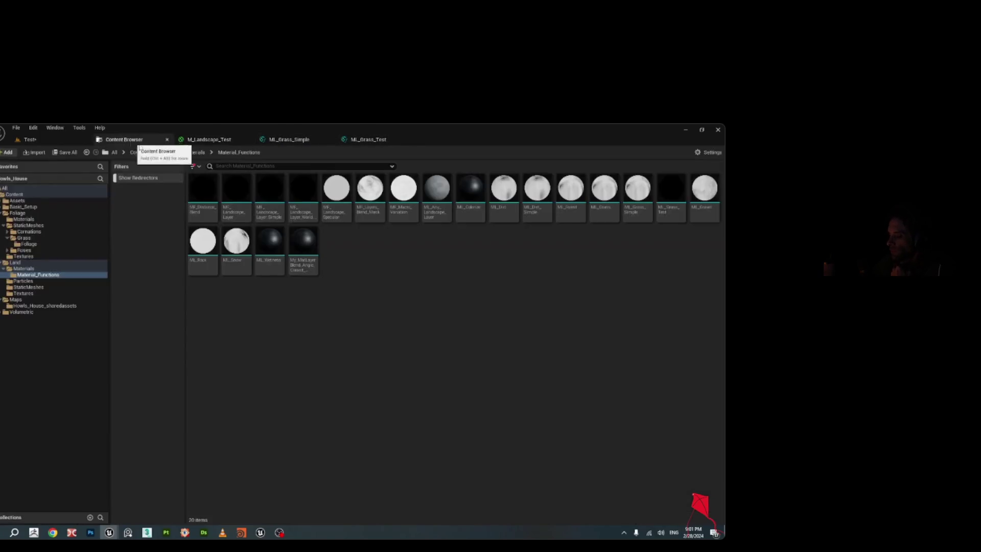
# Step: Look over ML_Dirt, ML_Dirt_Simple and ML_Forest, then return to ML_Grass_Test
pyautogui.click(500, 207)
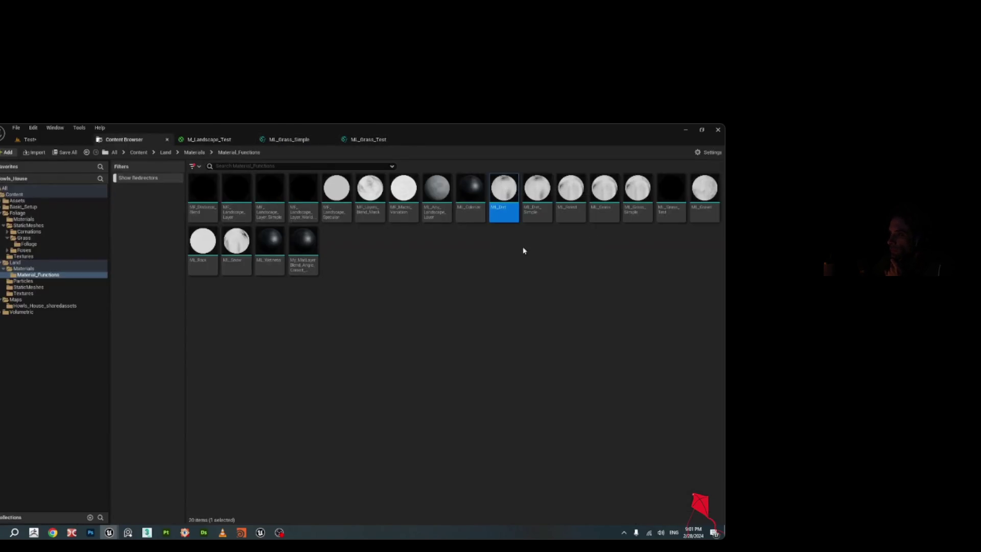
pyautogui.click(539, 217)
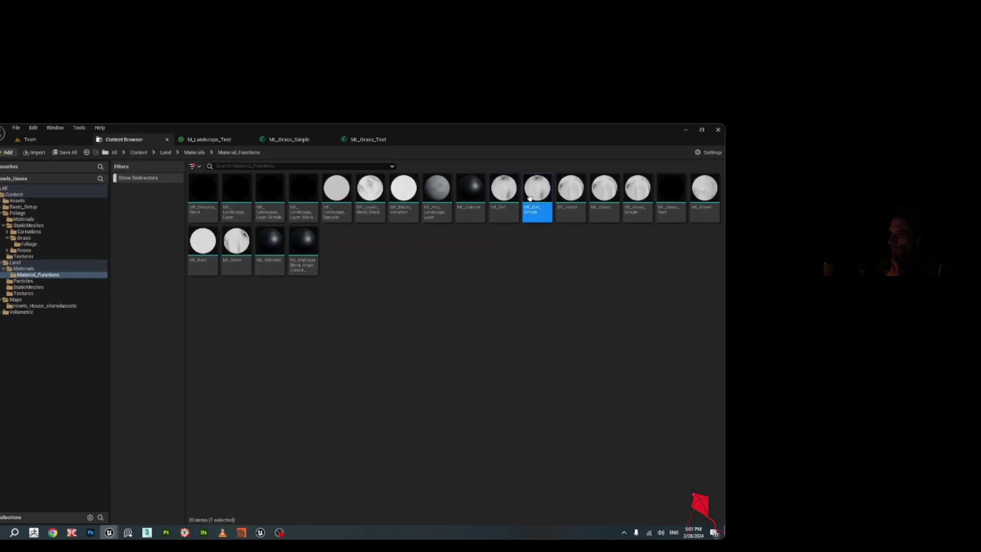
pyautogui.click(571, 209)
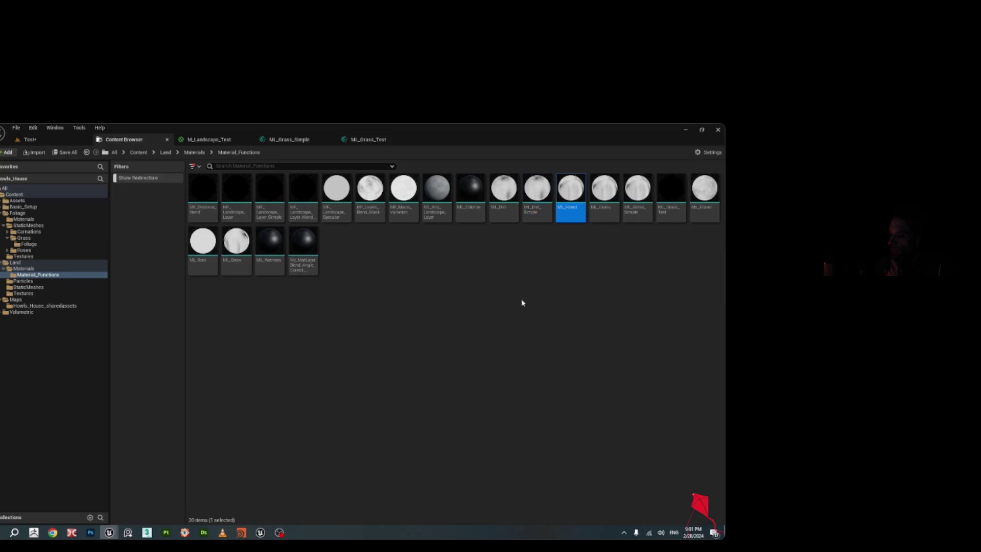
pyautogui.click(552, 301)
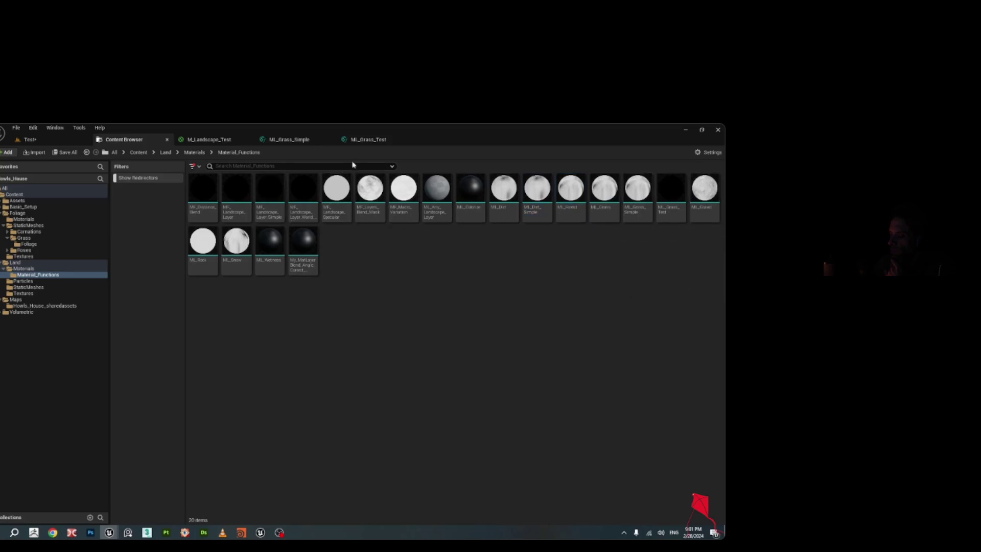
pyautogui.click(373, 146)
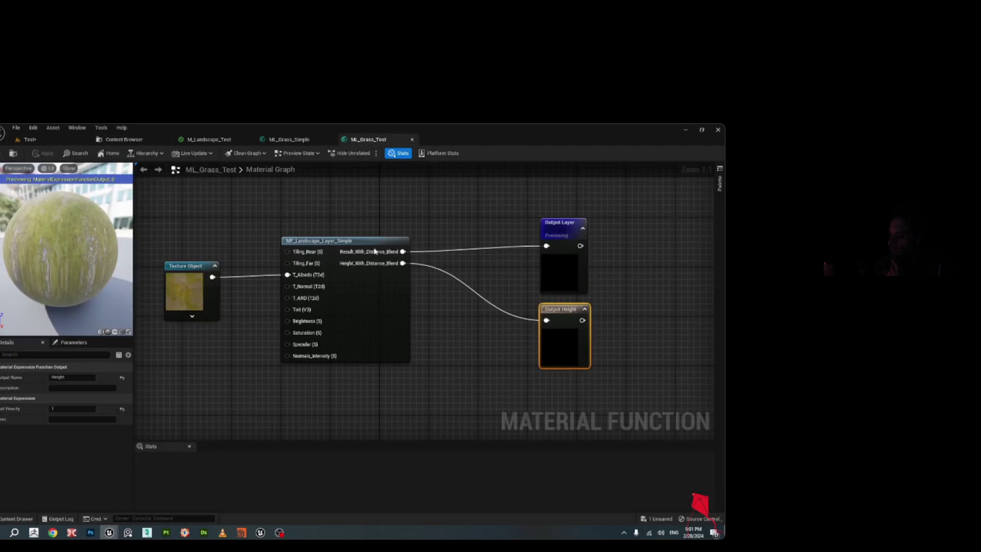
# Step: Move the Texture Object node higher in ML_Grass_Test, then switch to ML_Grass_Simple
pyautogui.moveTo(248, 287); pyautogui.dragTo(328, 281)
pyautogui.click(258, 274)
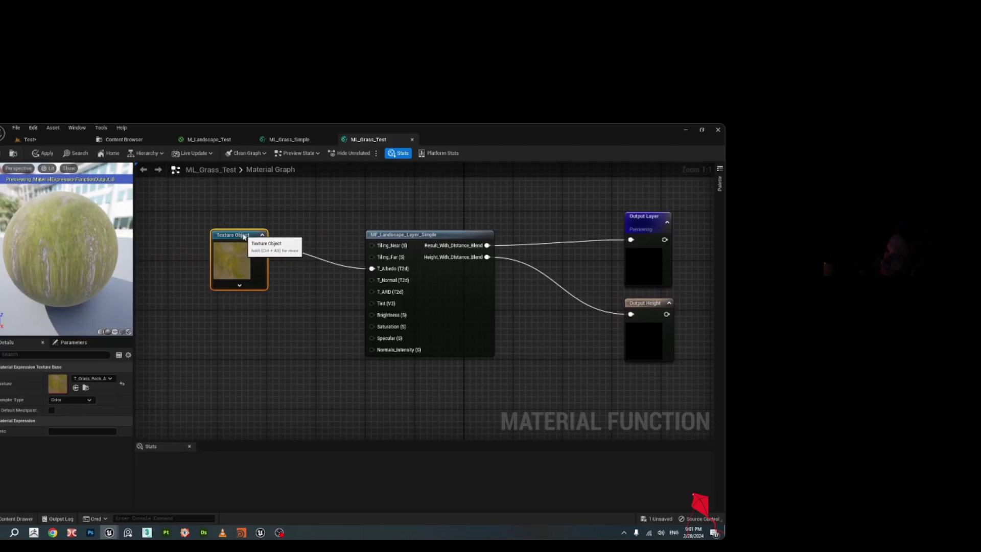
pyautogui.moveTo(311, 292); pyautogui.dragTo(360, 284)
pyautogui.moveTo(288, 230); pyautogui.dragTo(294, 220)
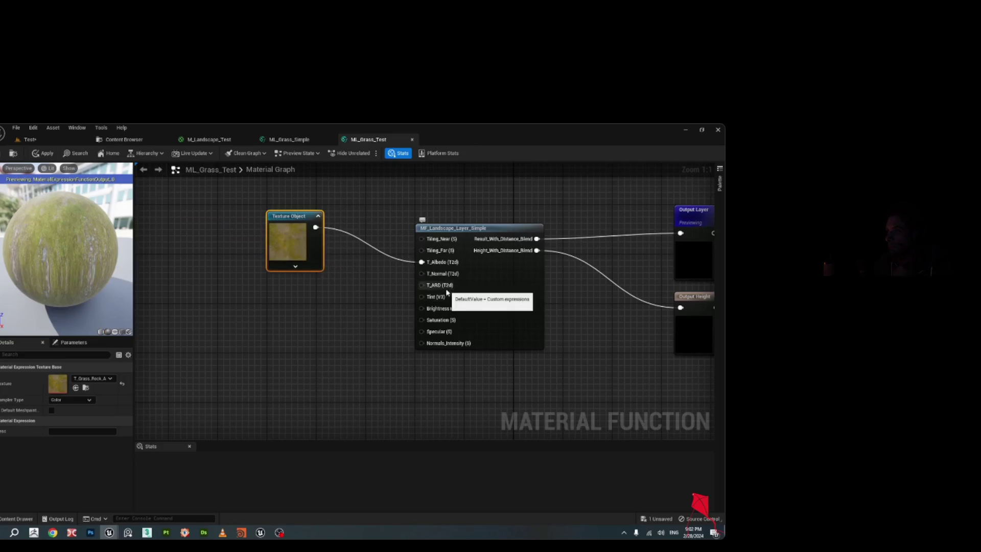
pyautogui.moveTo(298, 226); pyautogui.dragTo(297, 214)
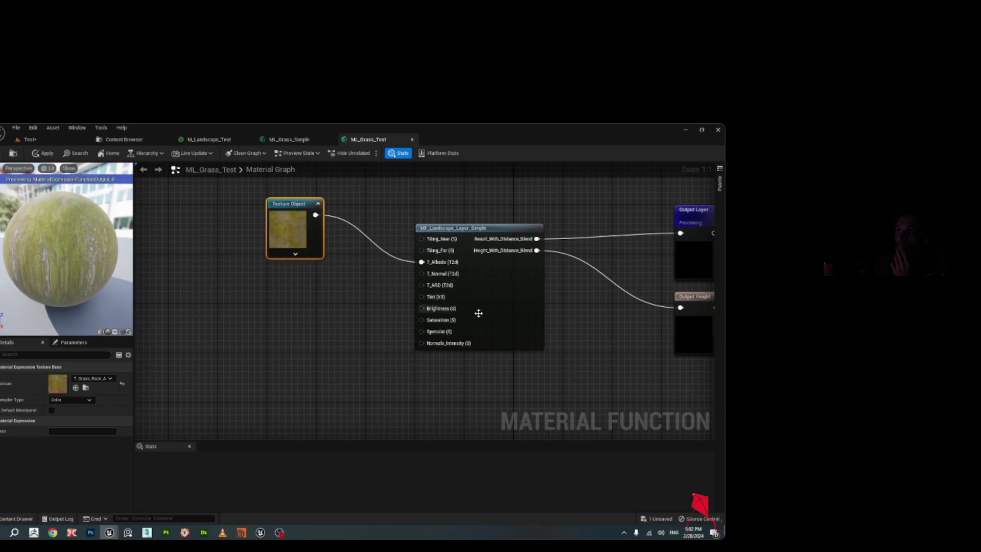
pyautogui.moveTo(561, 317); pyautogui.dragTo(486, 309)
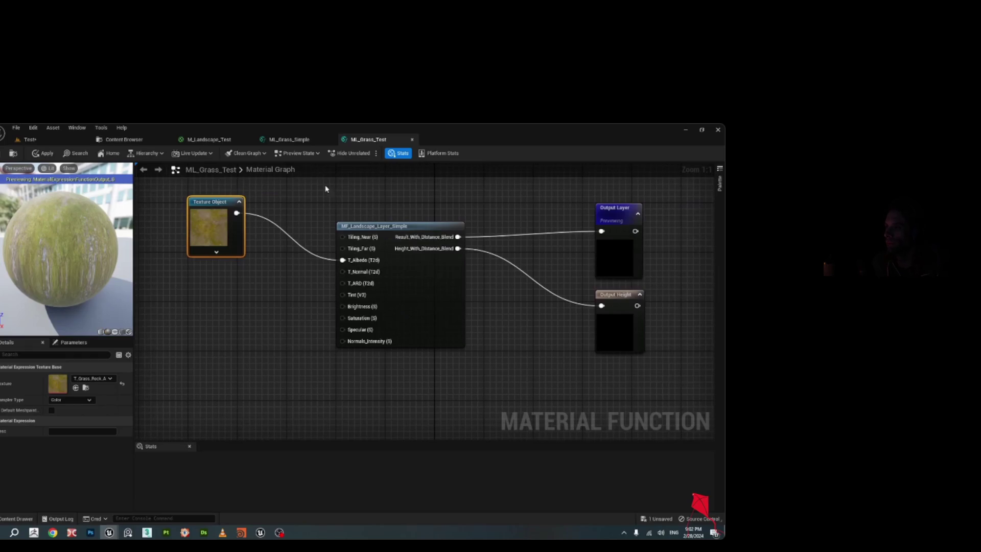
pyautogui.click(297, 145)
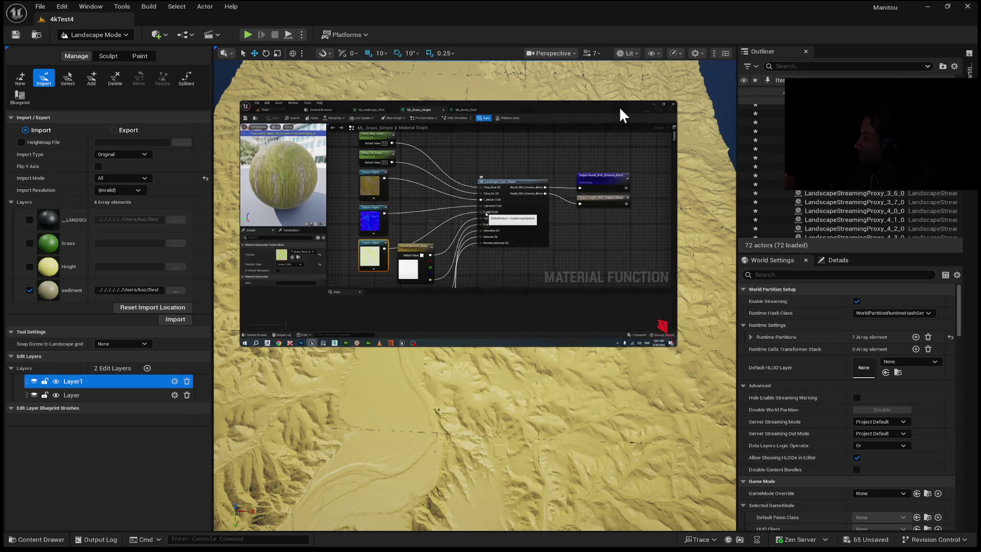
pyautogui.moveTo(622, 110)
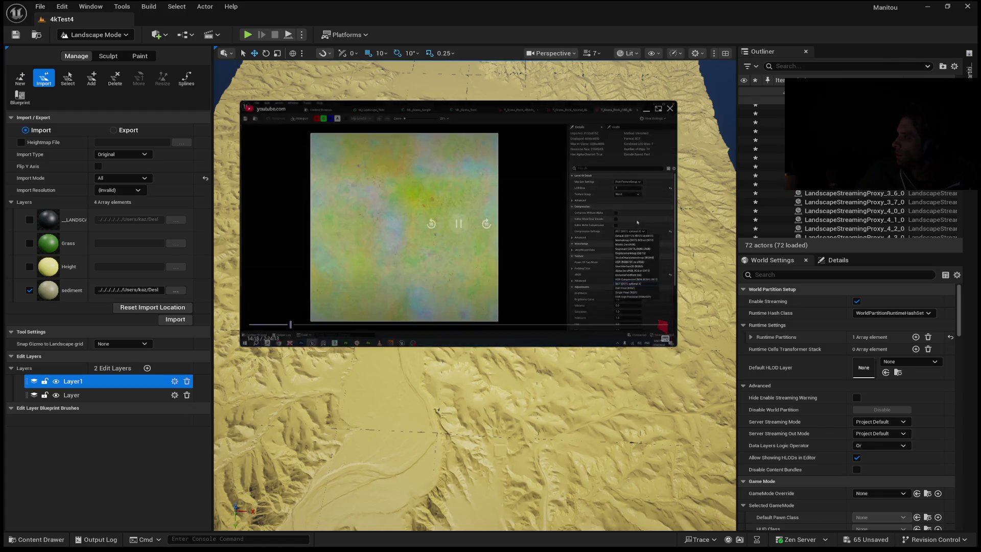
pyautogui.moveTo(573, 173)
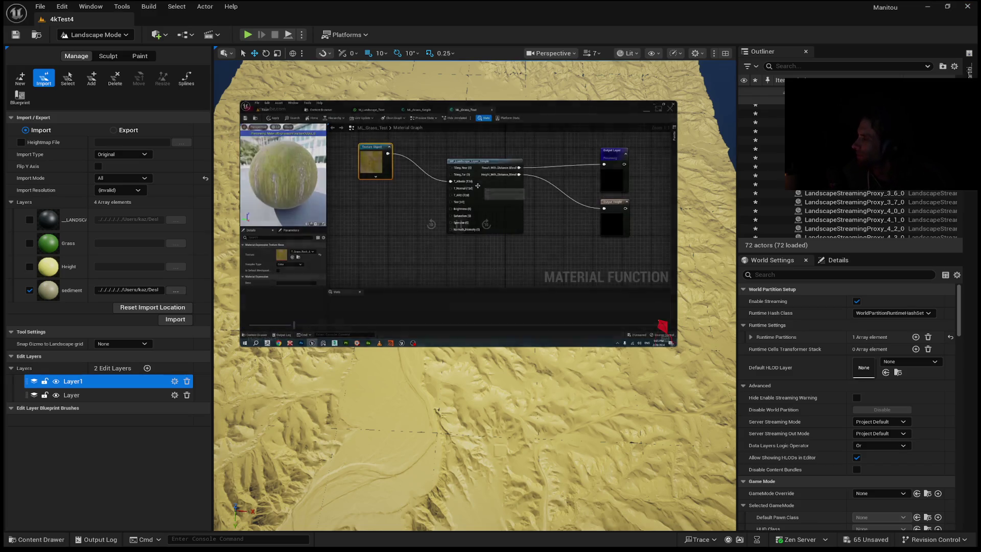
pyautogui.moveTo(297, 298)
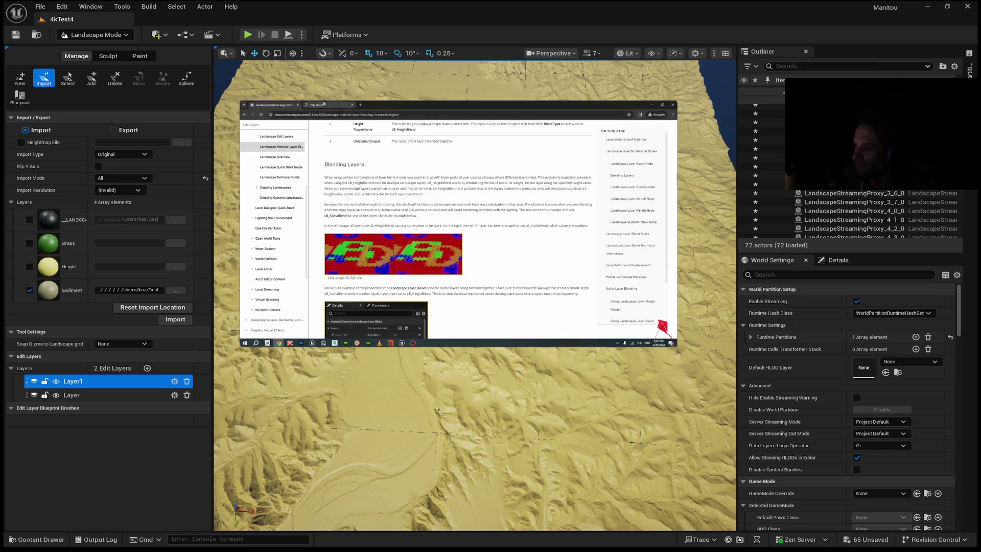
# Step: Select the LandscapeStreamingProxy_3_7_0 actor in the landscape editor
pyautogui.click(306, 398)
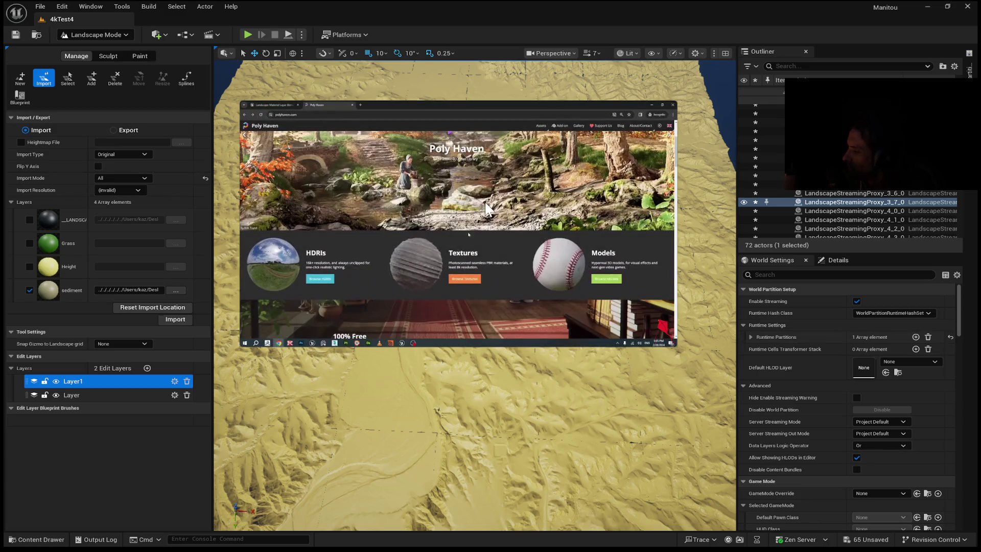
pyautogui.moveTo(585, 280)
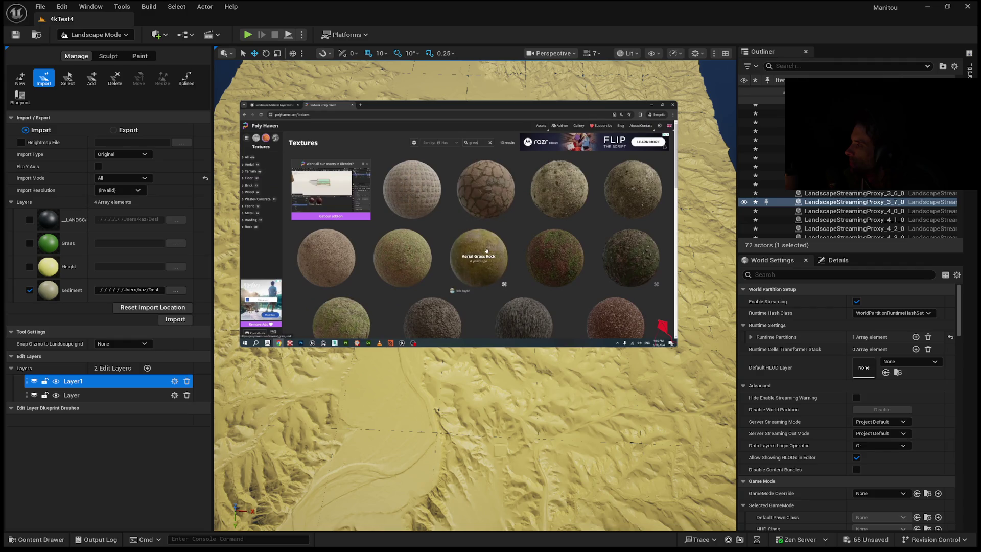
pyautogui.moveTo(414, 190)
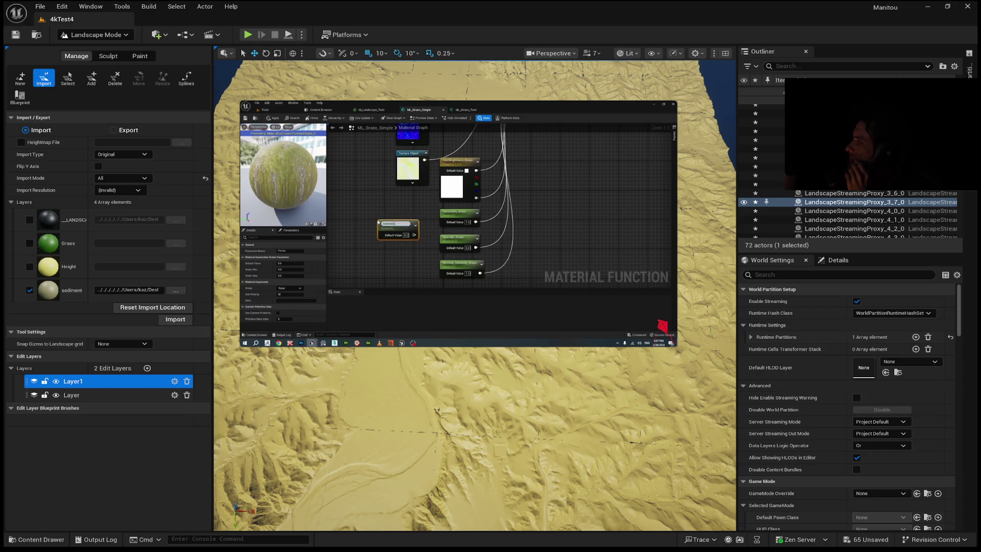
pyautogui.moveTo(592, 129)
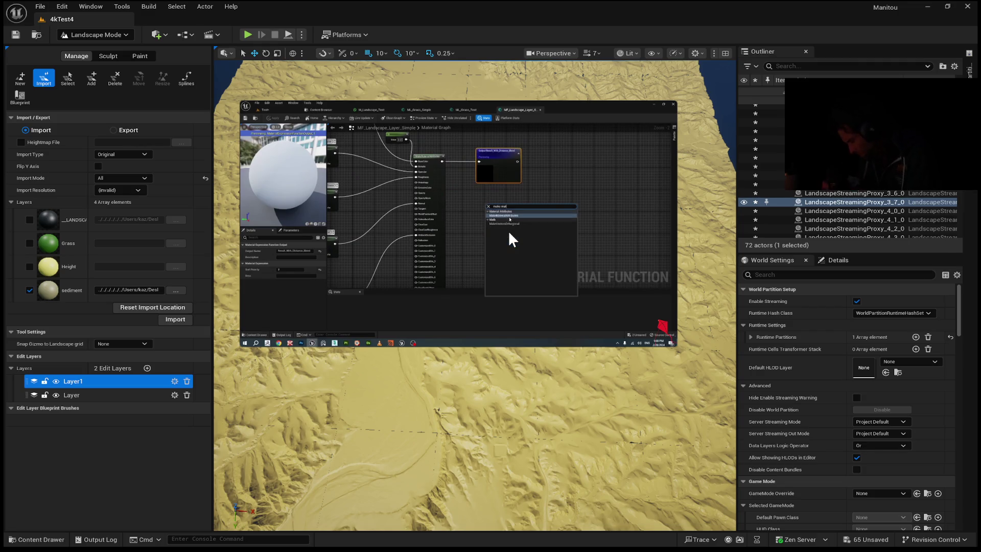
pyautogui.moveTo(530, 242)
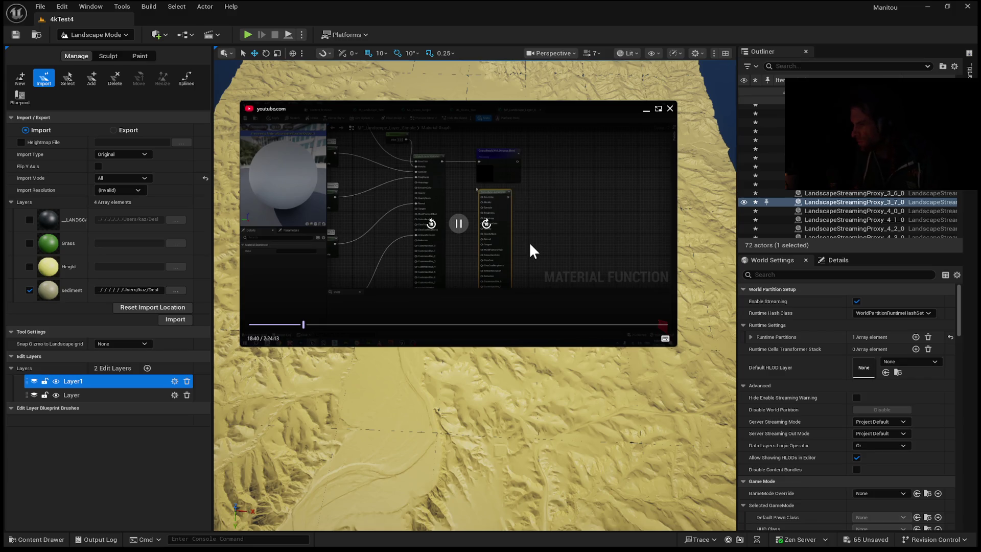
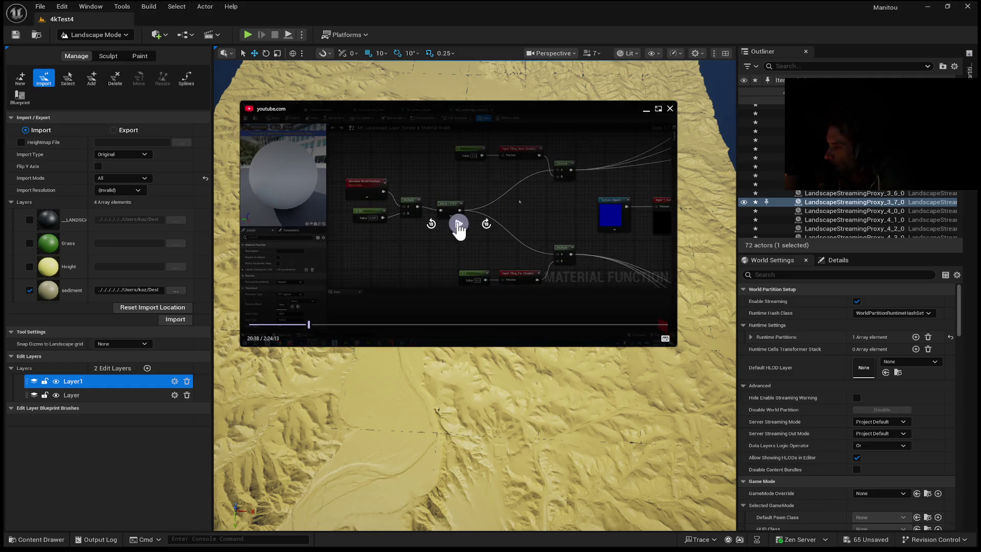
# Step: Pause the reference tutorial at 20:38 and clear the player overlay to show its material function graph
pyautogui.click(459, 224)
pyautogui.click(458, 227)
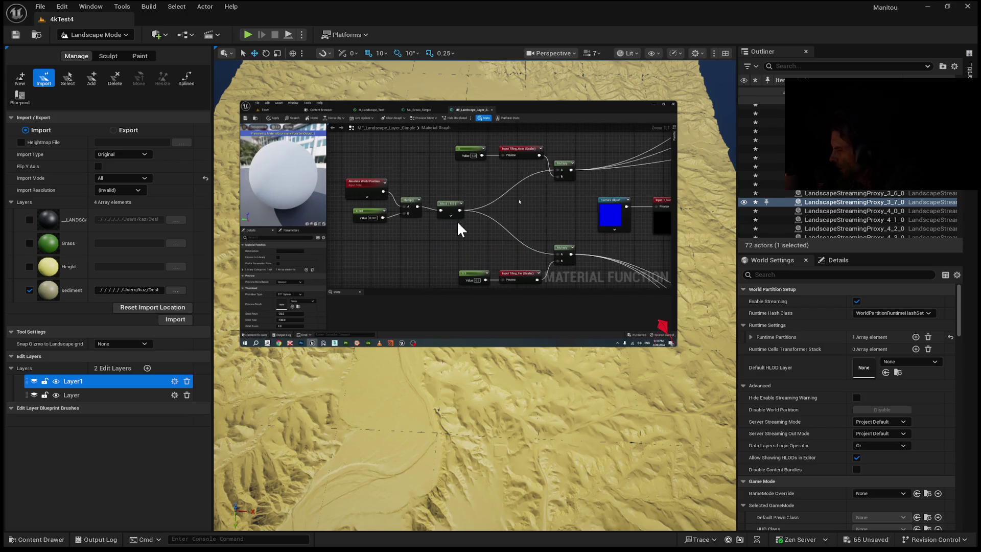
pyautogui.moveTo(560, 125)
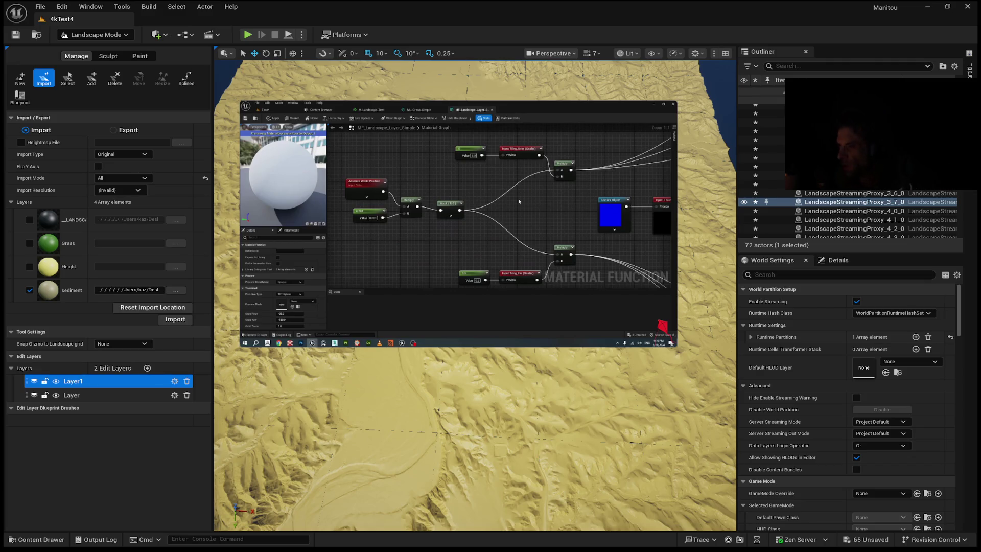
pyautogui.click(519, 201)
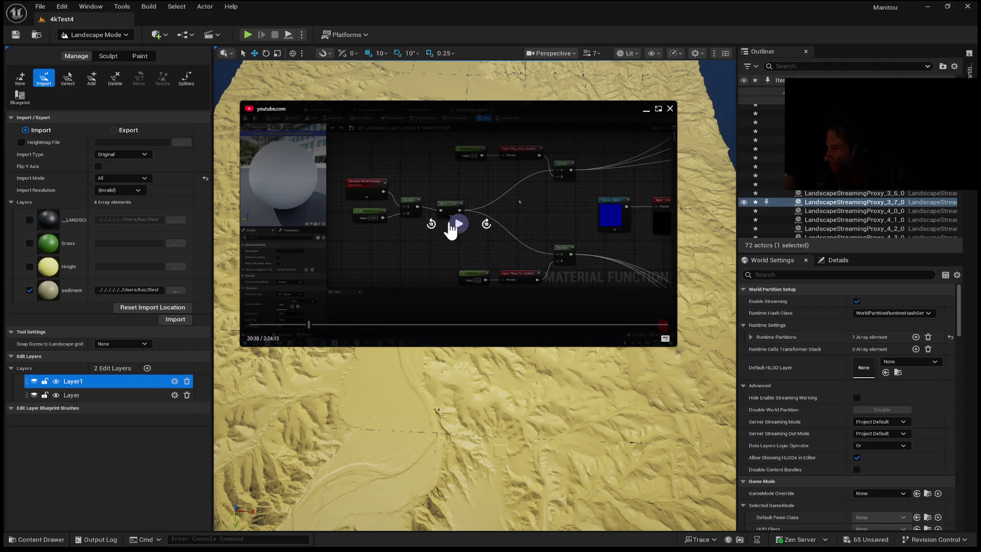
pyautogui.click(447, 225)
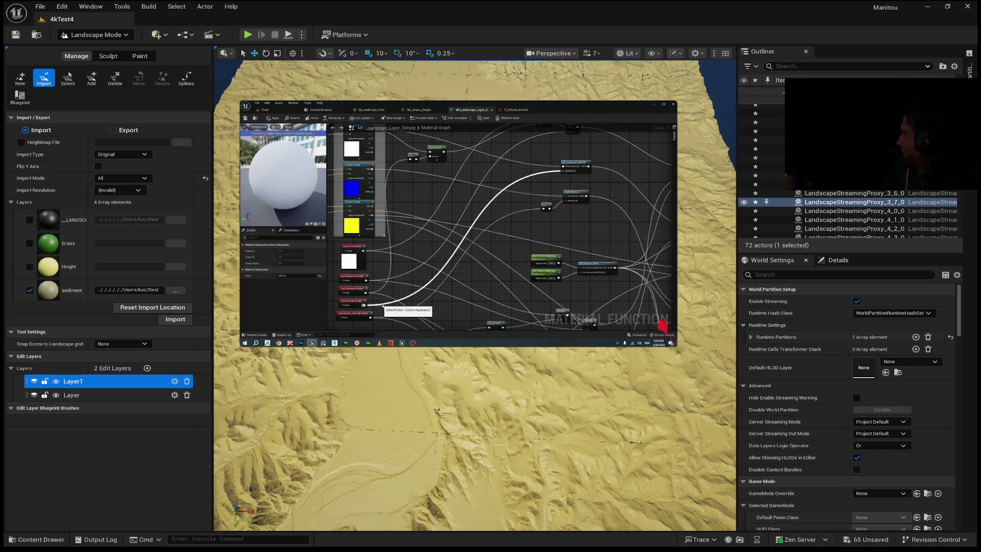
pyautogui.moveTo(599, 201)
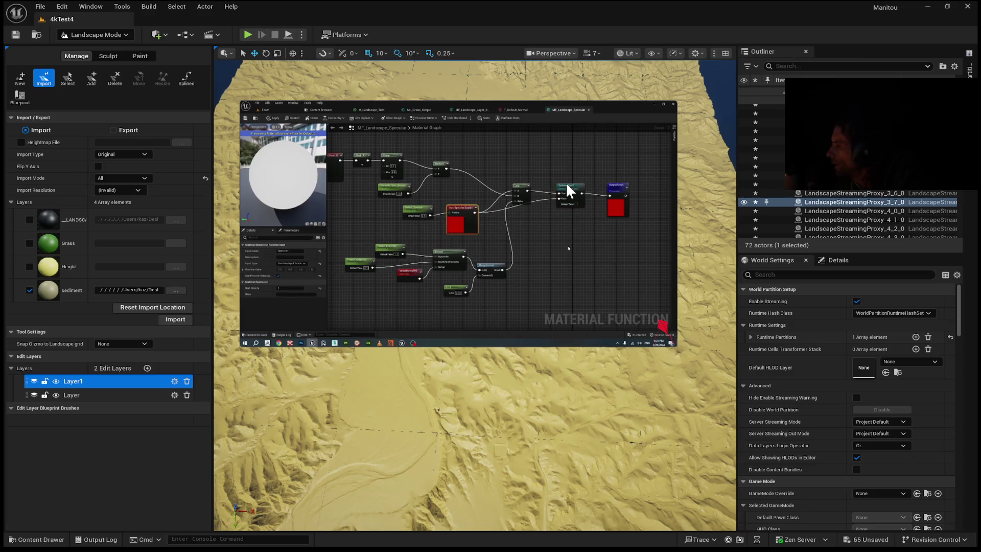
pyautogui.moveTo(447, 222)
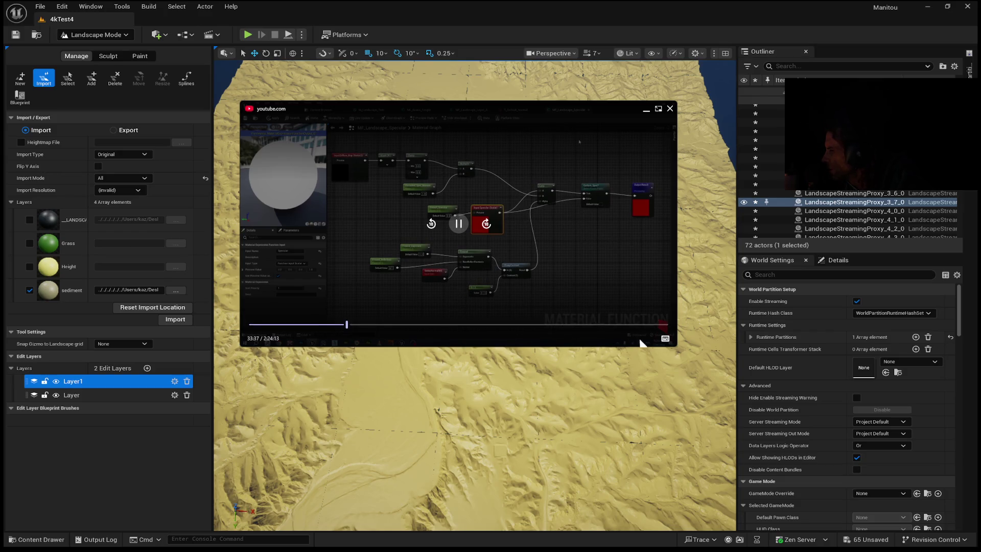
pyautogui.click(665, 338)
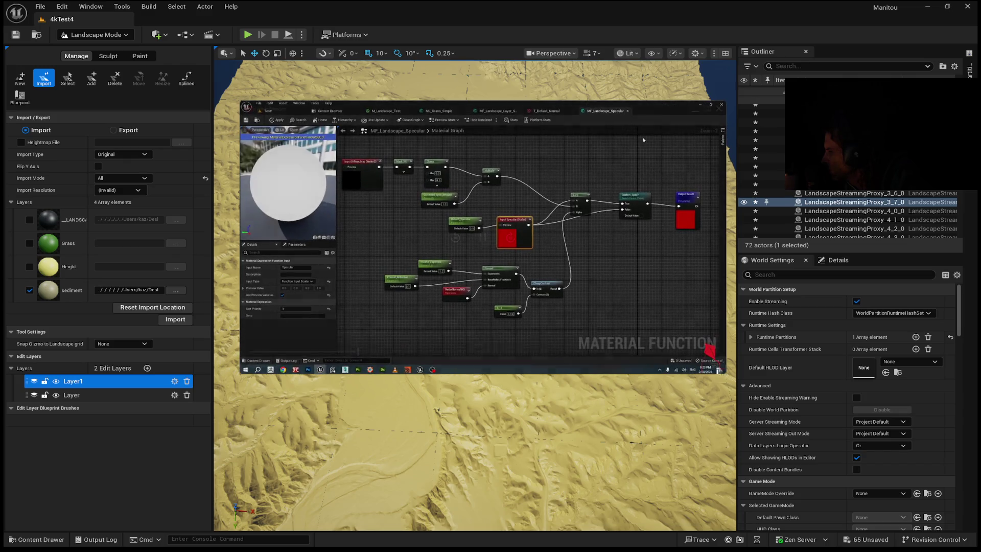
pyautogui.moveTo(616, 351)
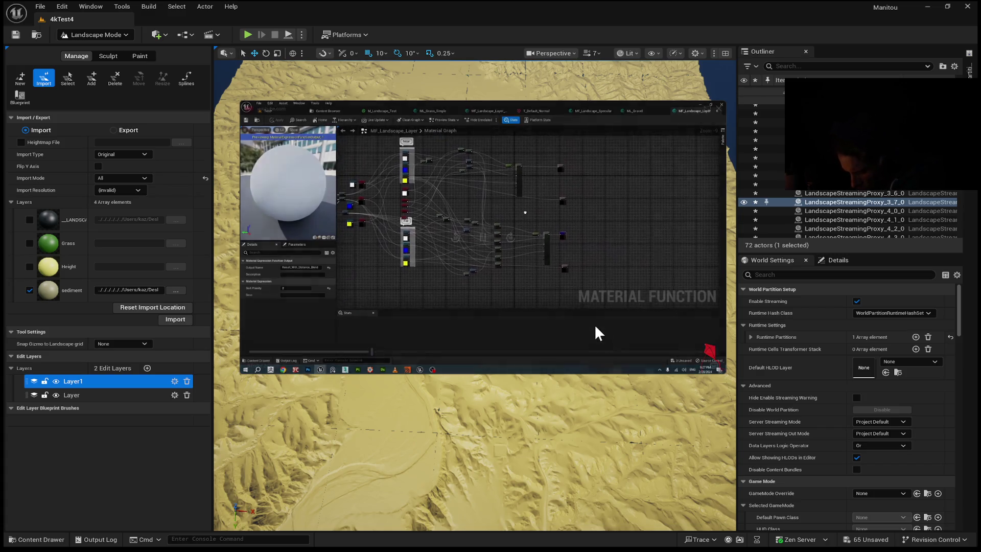
# Step: Duplicate the ML_Forest layer node in the M_Landscape_Test graph
pyautogui.moveTo(516, 332)
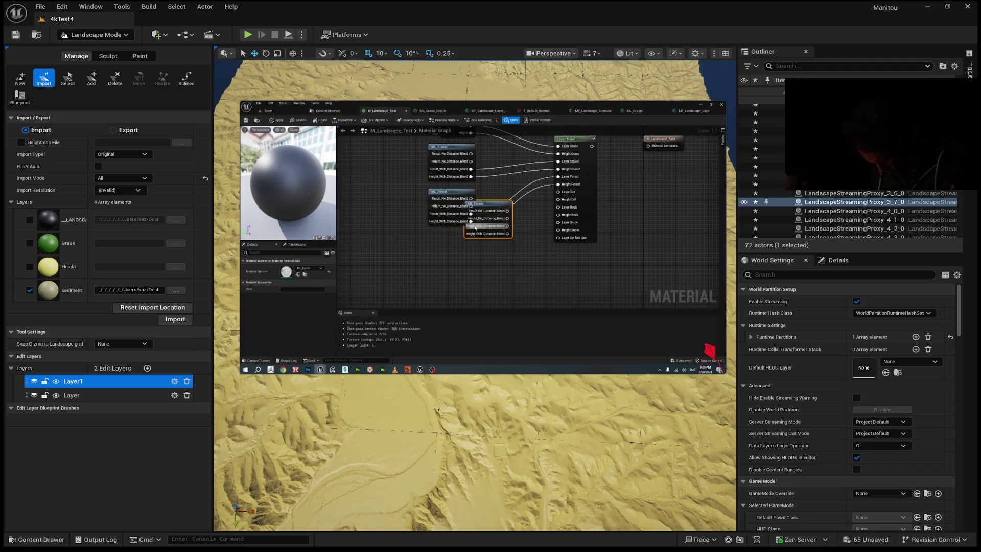
pyautogui.hotkey('ctrl', 'd')
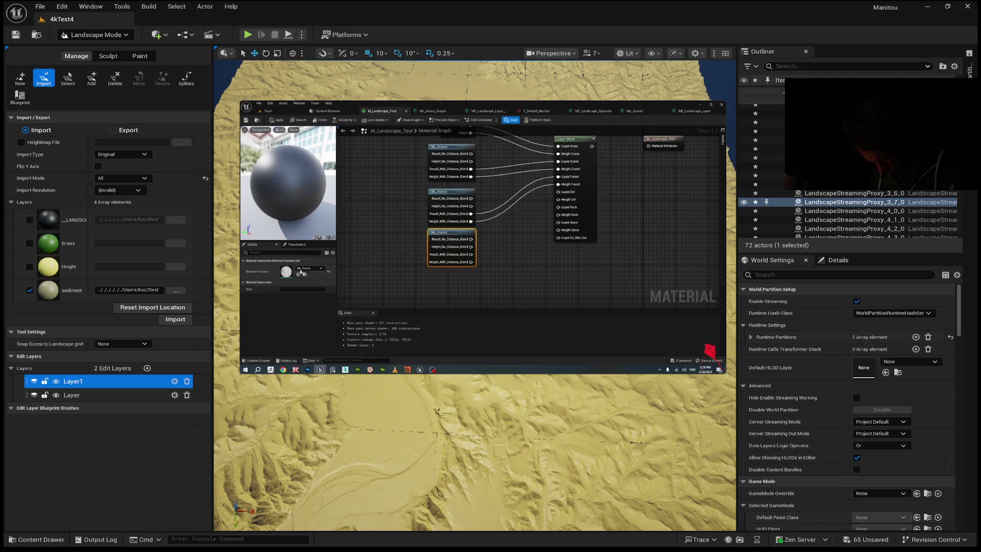
# Step: Switch the copied layer node's material function to ML_Dirt_Simple
pyautogui.click(306, 269)
pyautogui.write('irt')
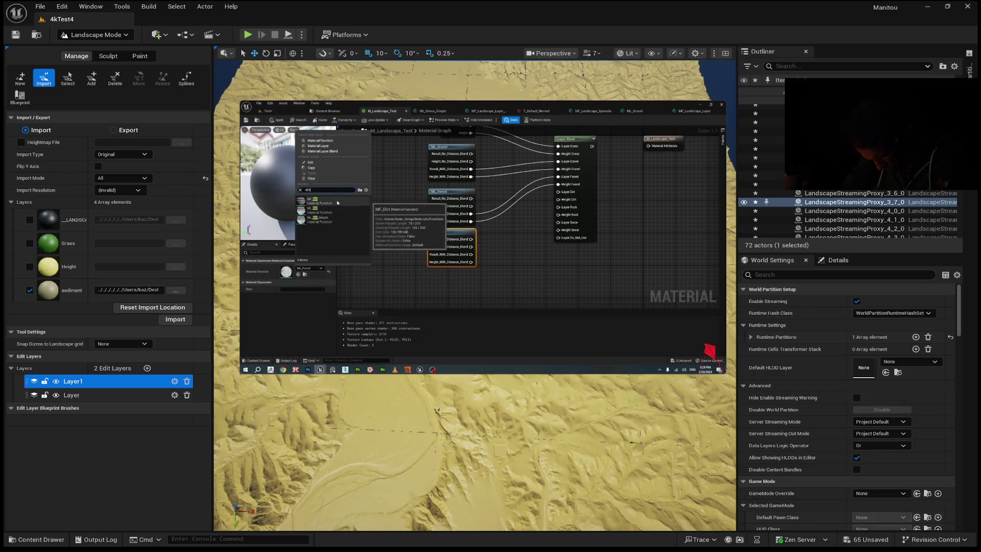
pyautogui.click(316, 219)
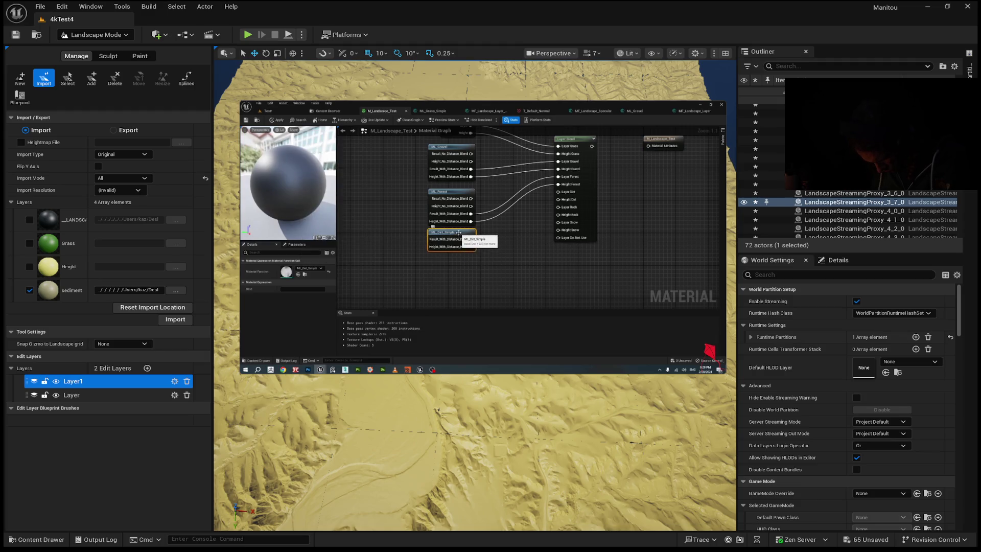
# Step: Inspect the landscape layer function inside ML_Dirt_Simple, then return to the M_Landscape_Test graph
pyautogui.doubleClick(459, 232)
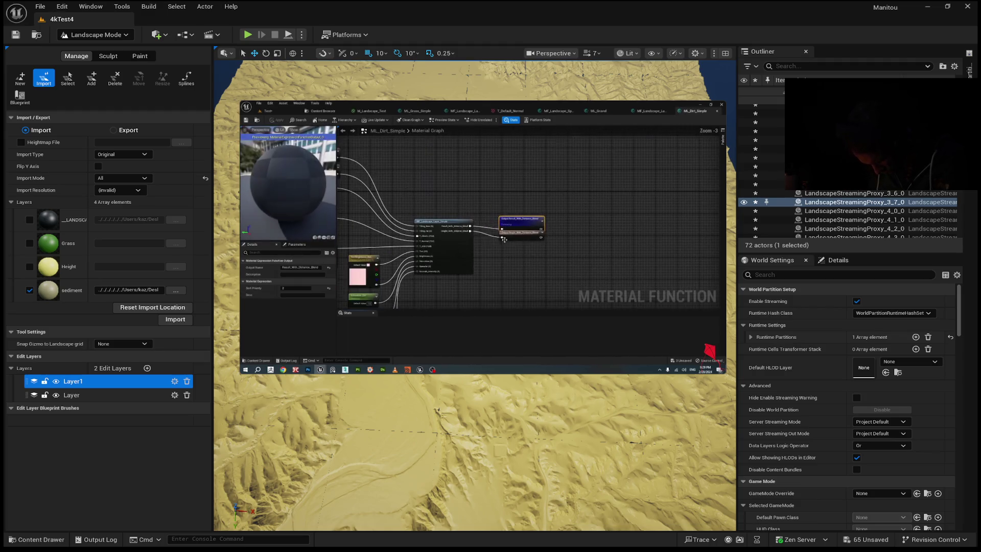
pyautogui.doubleClick(473, 224)
pyautogui.scroll(-3, 479, 222)
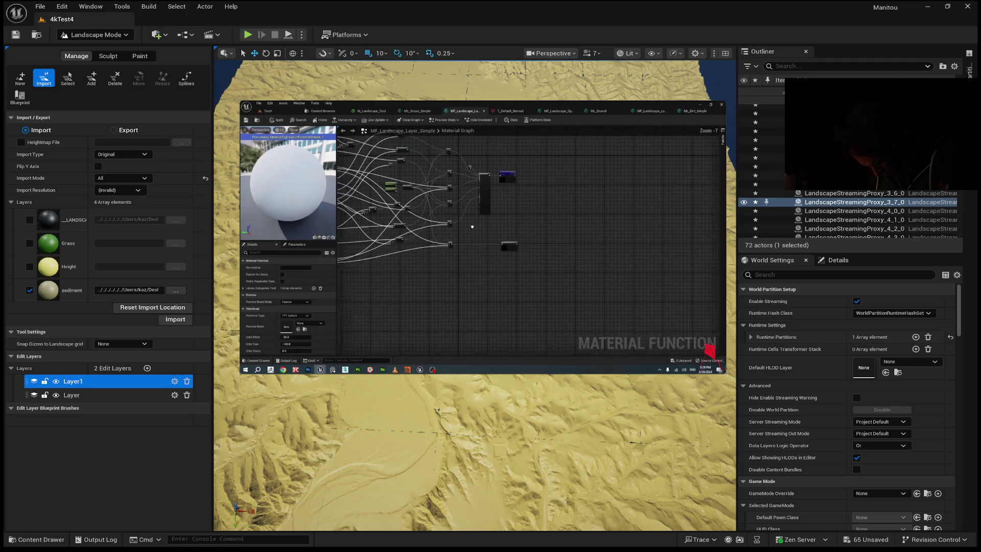
pyautogui.scroll(2, 575, 201)
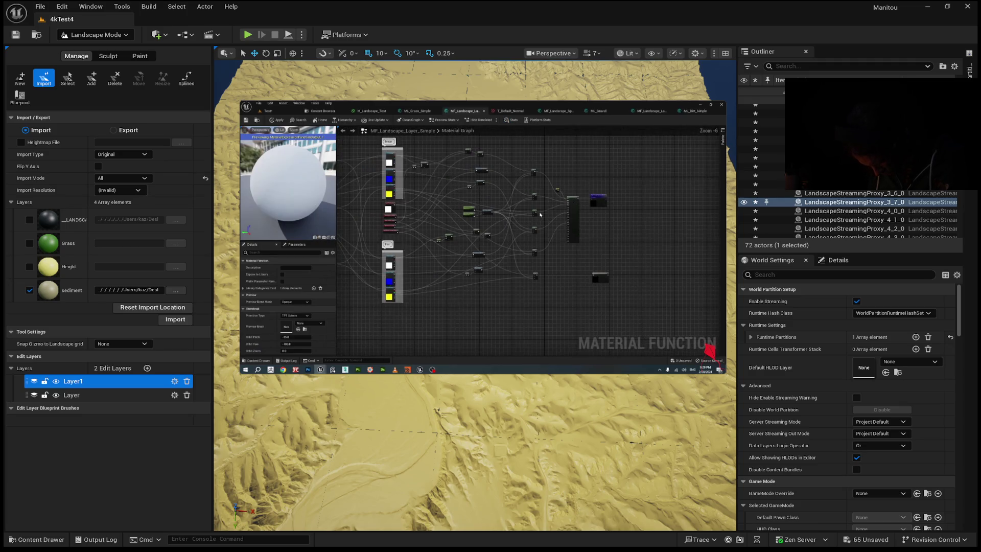
pyautogui.scroll(1, 539, 215)
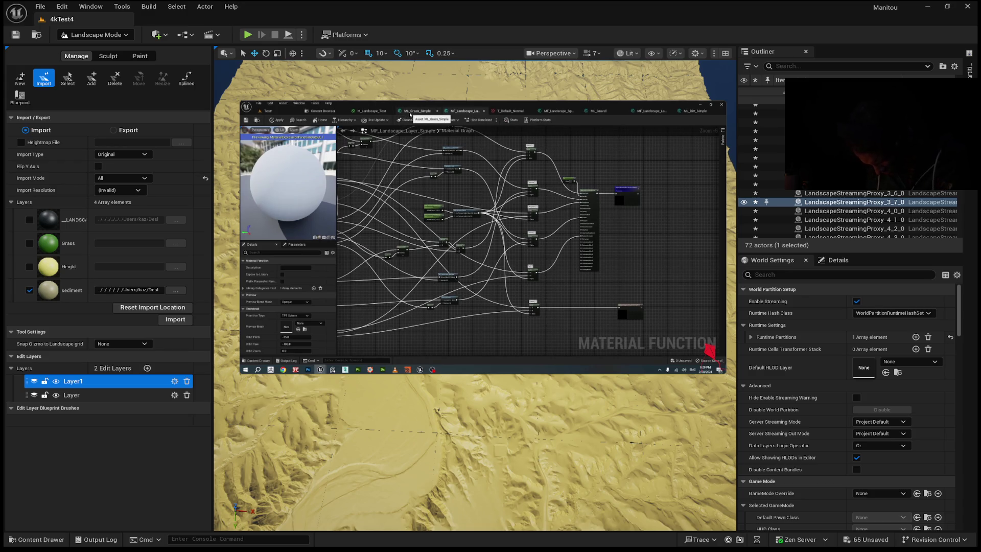
pyautogui.click(372, 111)
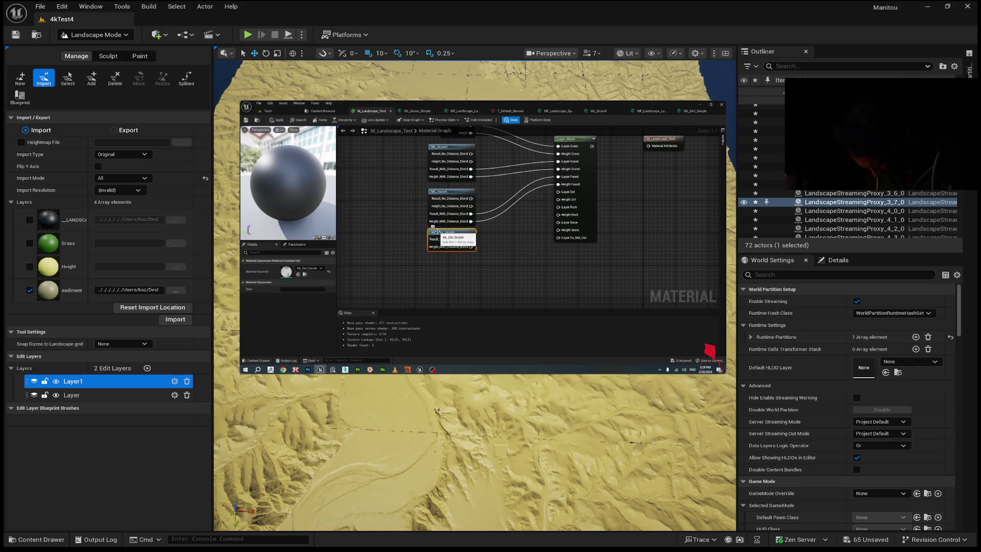
# Step: Wire ML_Dirt_Simple's result and height into Layer Dirt and Height Dirt, then duplicate it below
pyautogui.moveTo(468, 243); pyautogui.dragTo(451, 255)
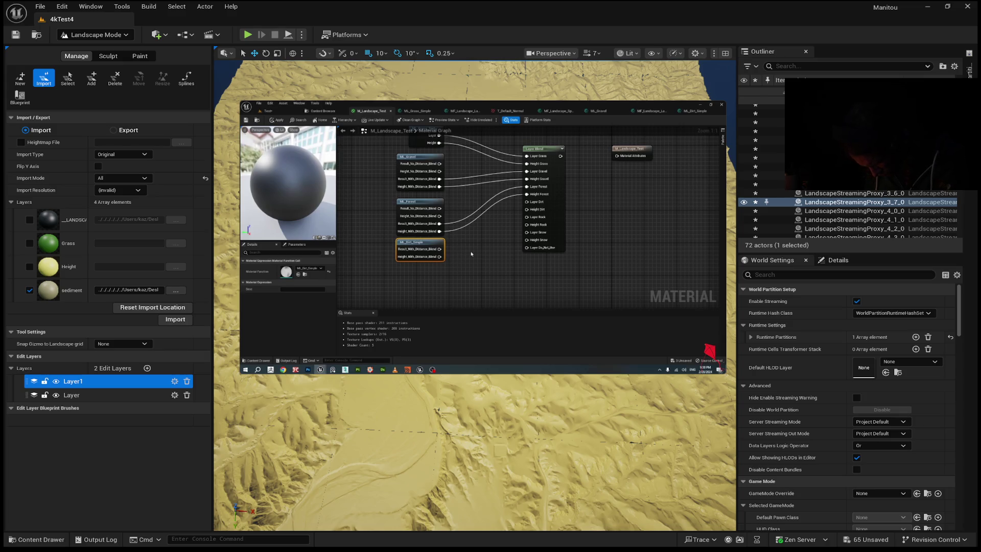
pyautogui.moveTo(441, 250)
pyautogui.mouseDown()
pyautogui.moveTo(509, 233)
pyautogui.moveTo(528, 204)
pyautogui.mouseUp()
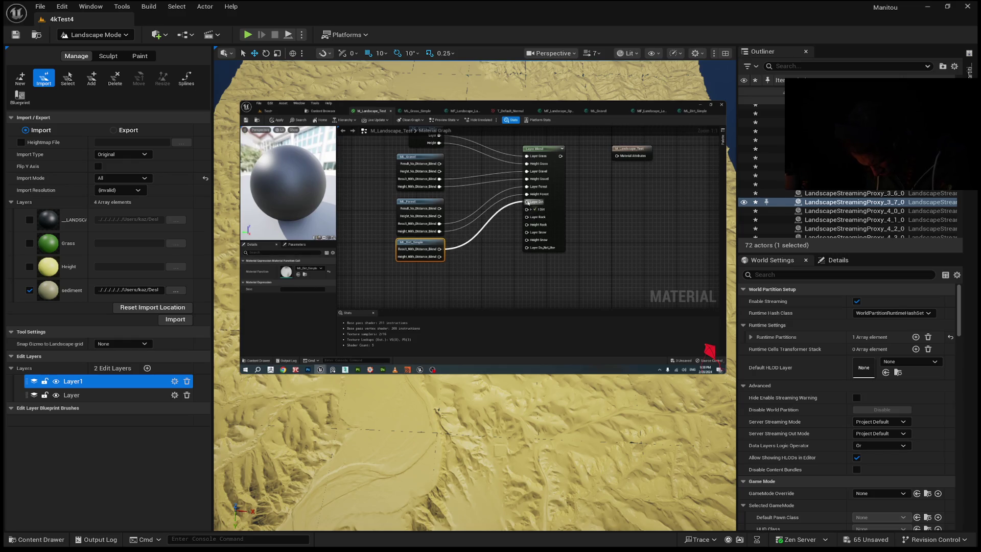
pyautogui.moveTo(441, 257); pyautogui.dragTo(563, 182)
pyautogui.rightClick(444, 245)
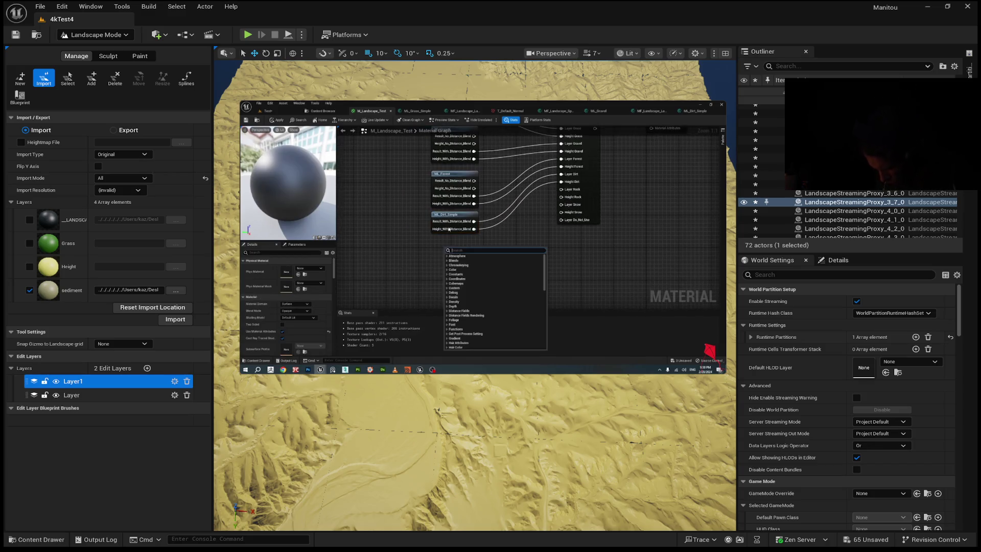
pyautogui.press('Escape')
pyautogui.click(456, 217)
pyautogui.hotkey('ctrl', 'w')
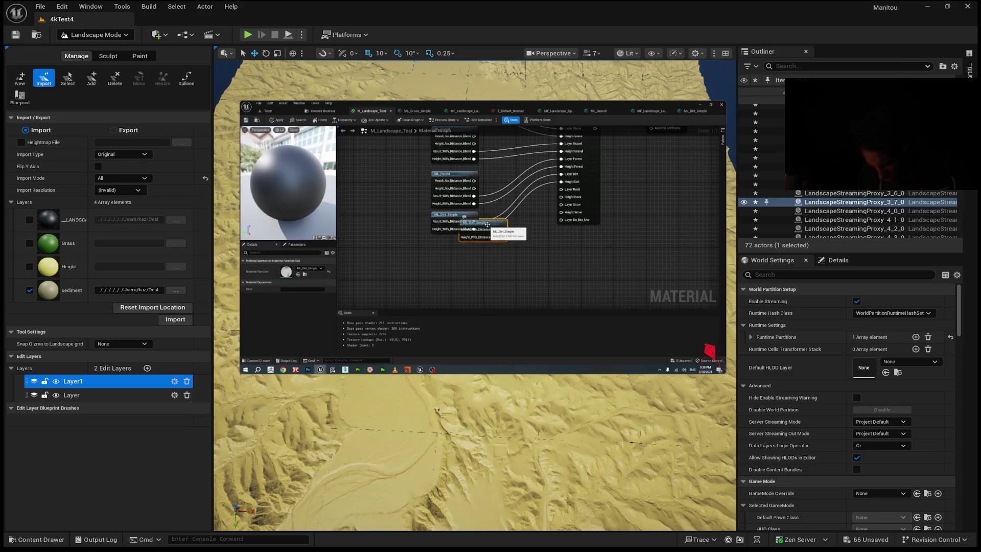
pyautogui.moveTo(474, 241); pyautogui.dragTo(457, 244)
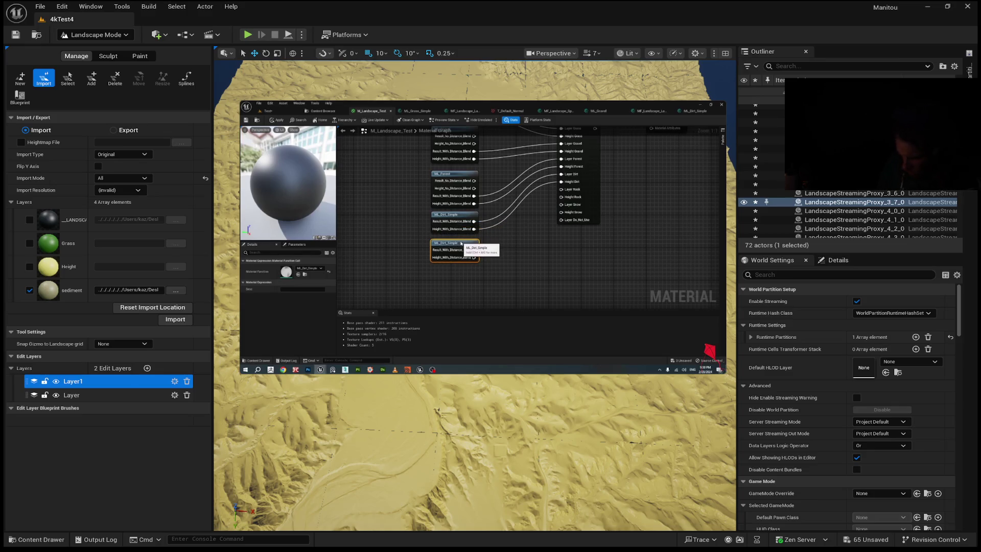
# Step: Make the copy ML_Rock and connect its blended height output to Height Rock
pyautogui.click(316, 269)
pyautogui.write('rock')
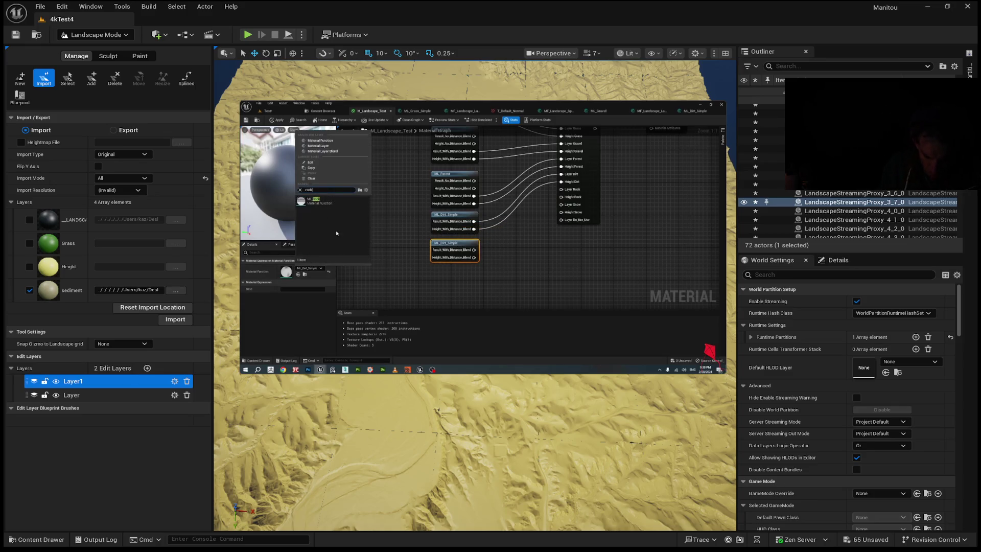
pyautogui.click(327, 203)
pyautogui.moveTo(474, 265); pyautogui.dragTo(561, 189)
pyautogui.moveTo(475, 273)
pyautogui.mouseDown()
pyautogui.moveTo(555, 215)
pyautogui.moveTo(561, 197)
pyautogui.mouseUp()
pyautogui.moveTo(536, 237); pyautogui.dragTo(533, 212)
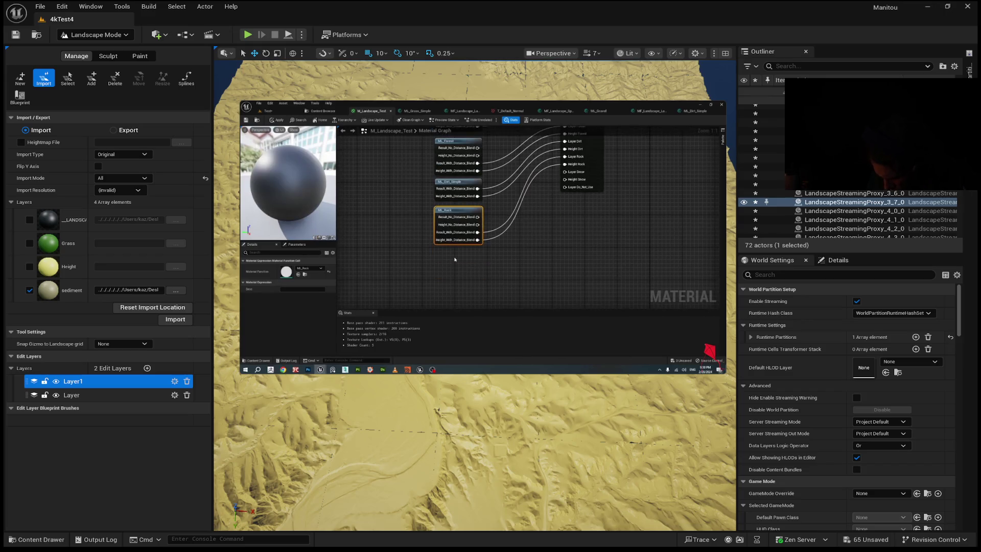
# Step: Duplicate the ML_Rock node below it and search 'sn' for the copy's material function
pyautogui.hotkey('ctrl', 'd')
pyautogui.moveTo(464, 248); pyautogui.dragTo(458, 254)
pyautogui.click(310, 268)
pyautogui.write('sn')
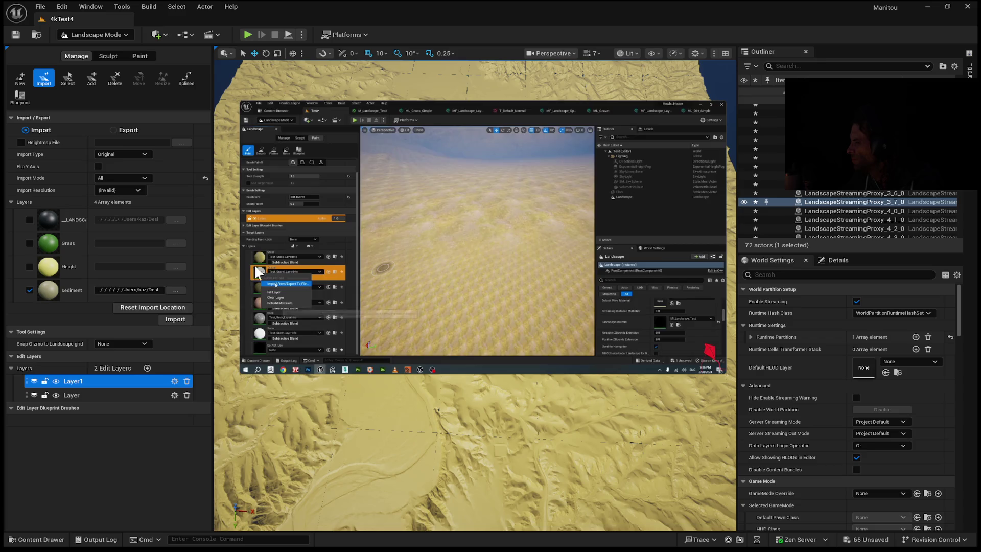
pyautogui.moveTo(313, 206)
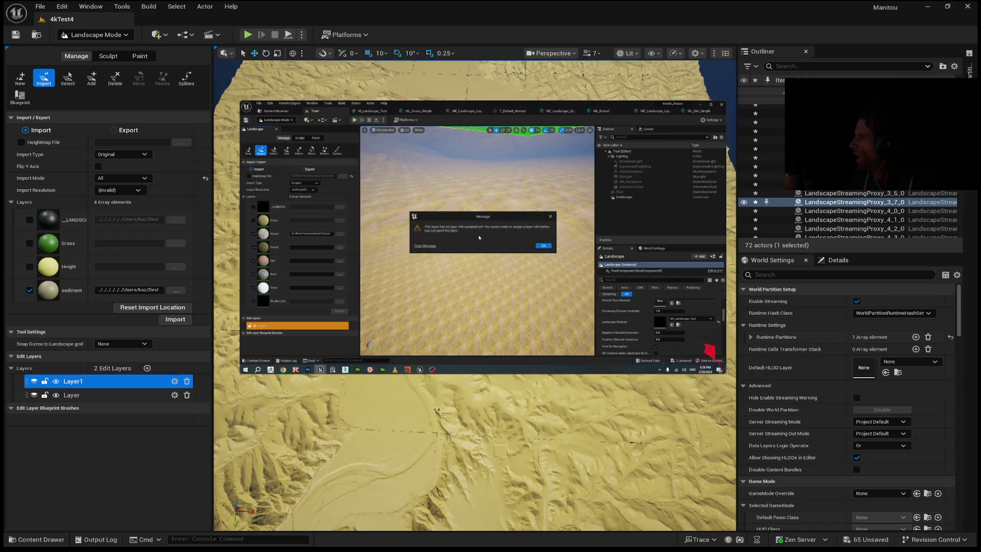
pyautogui.moveTo(337, 186)
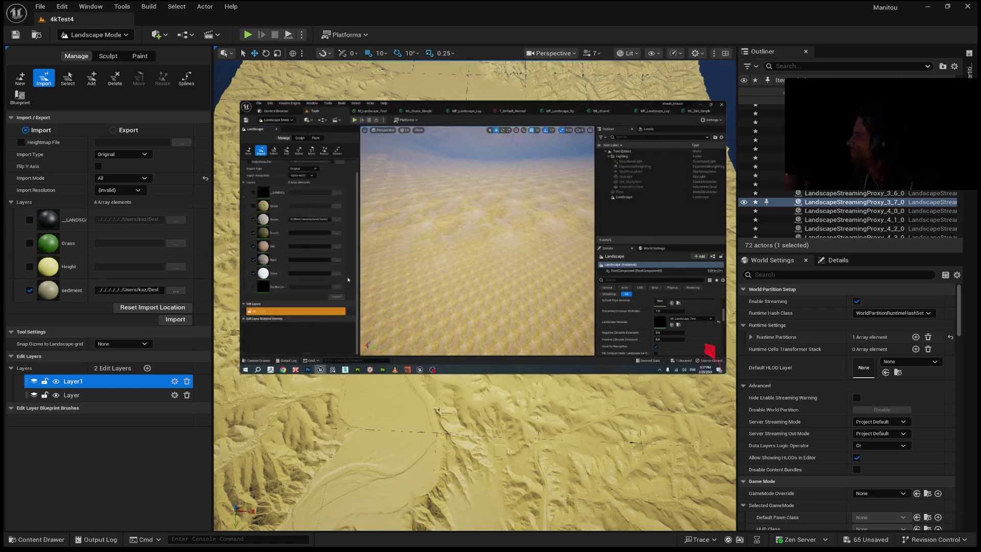
pyautogui.moveTo(481, 140)
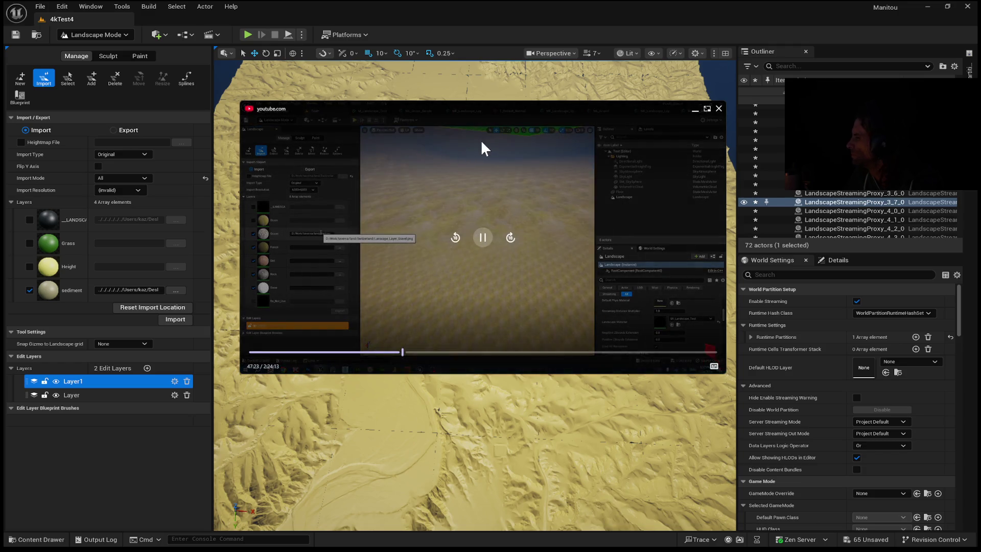
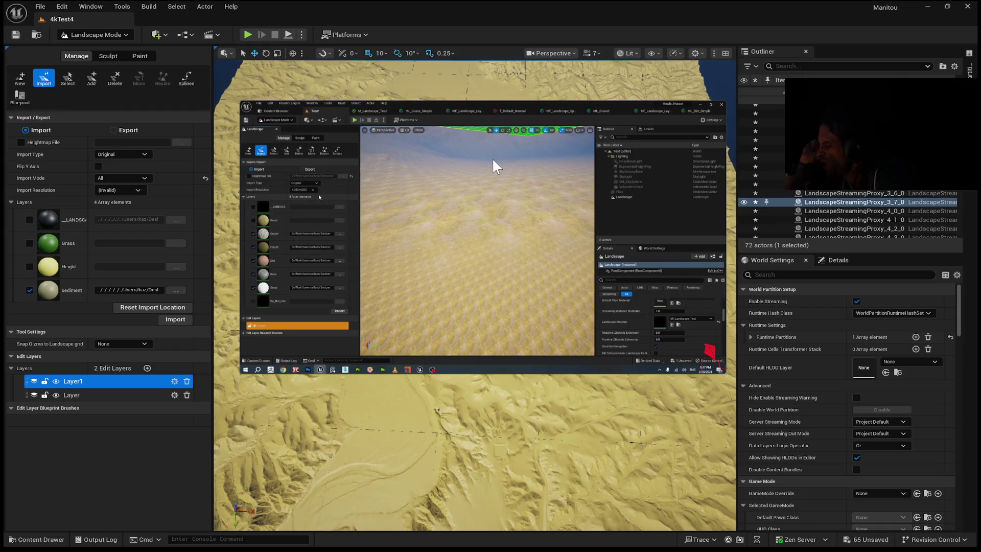
# Step: Pause the tutorial video and enable Heightmap File import in the landscape Import settings
pyautogui.moveTo(504, 157)
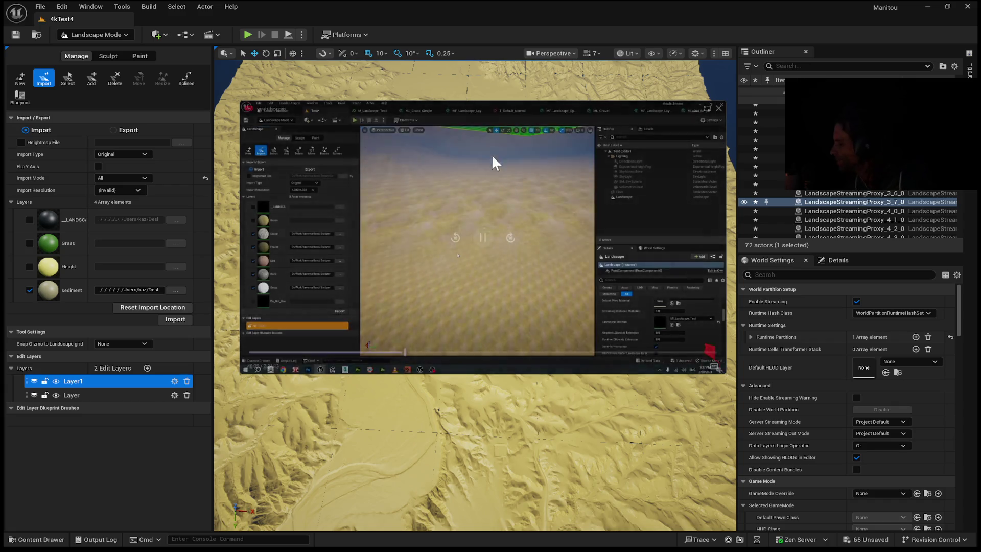
pyautogui.click(481, 244)
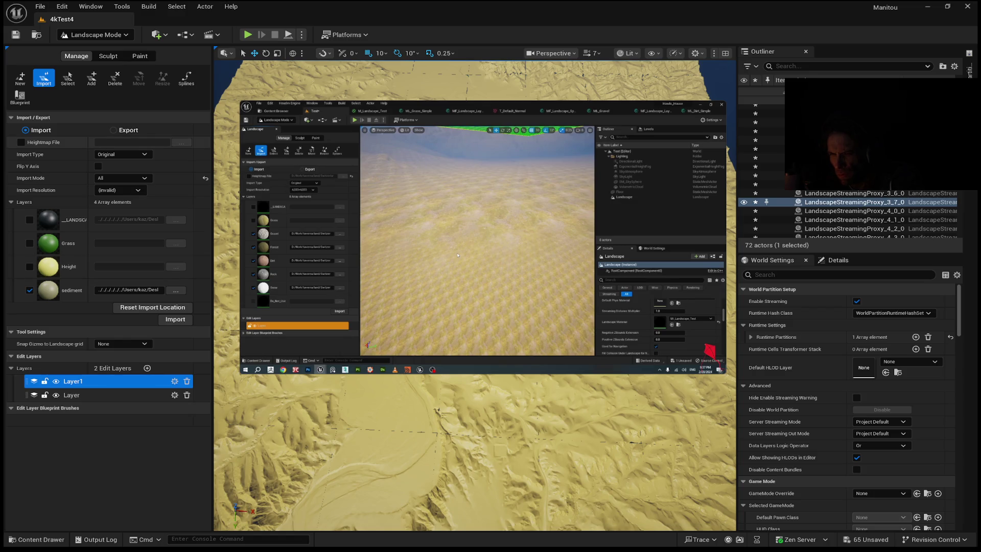
pyautogui.click(21, 142)
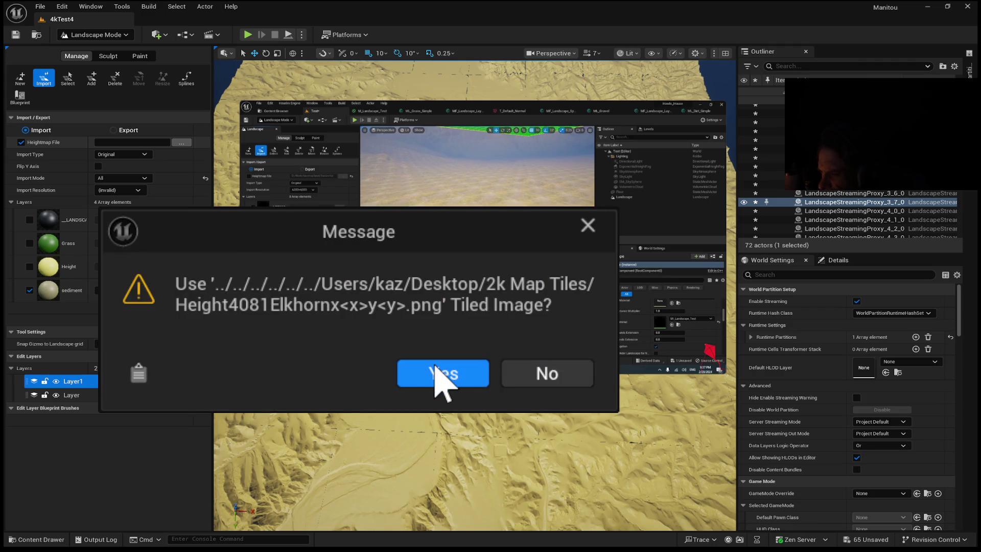
# Step: Accept using the tiled Elkhorn heightmap image Height4081Elkhornx<x>y<y>.png for the import
pyautogui.click(432, 367)
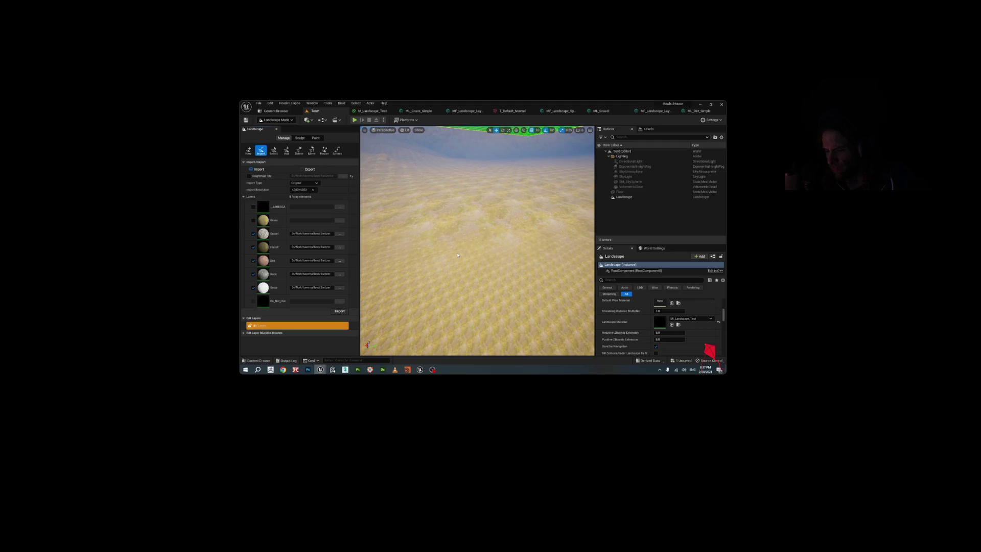
# Step: Pause and resume the tutorial, jumping it back ten seconds and playing again
pyautogui.press('space')
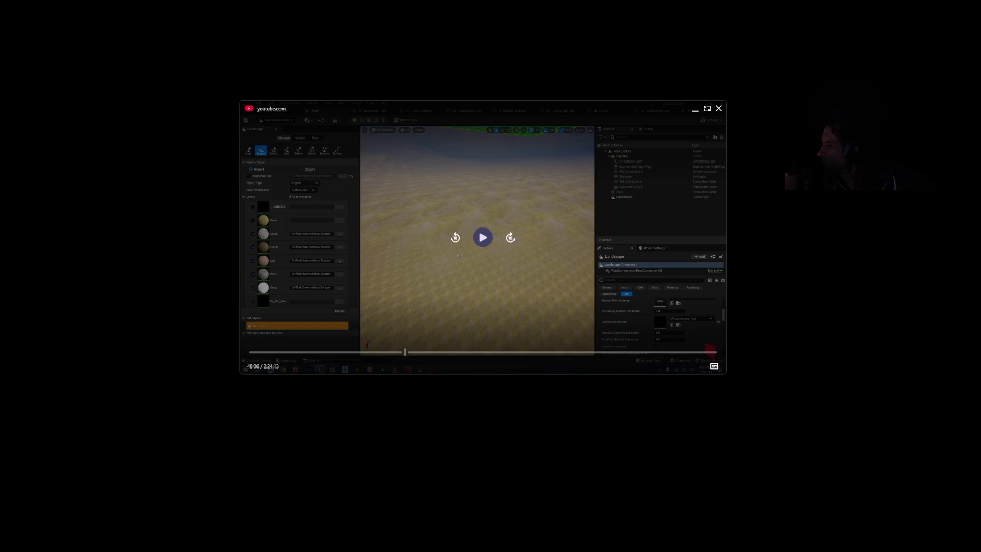
pyautogui.press('space')
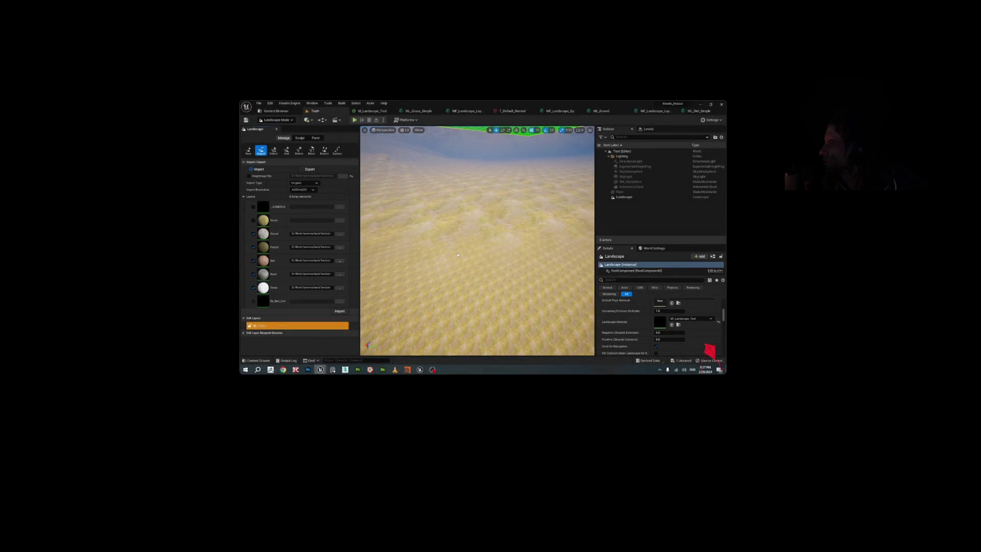
pyautogui.press('space')
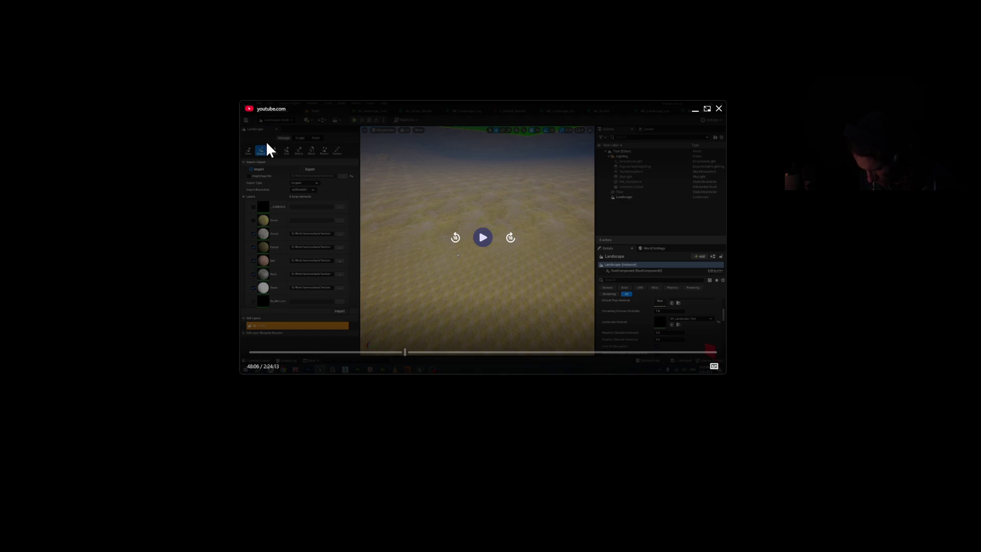
pyautogui.press('space')
pyautogui.press('space')
pyautogui.press('space')
pyautogui.press('space')
pyautogui.press('space')
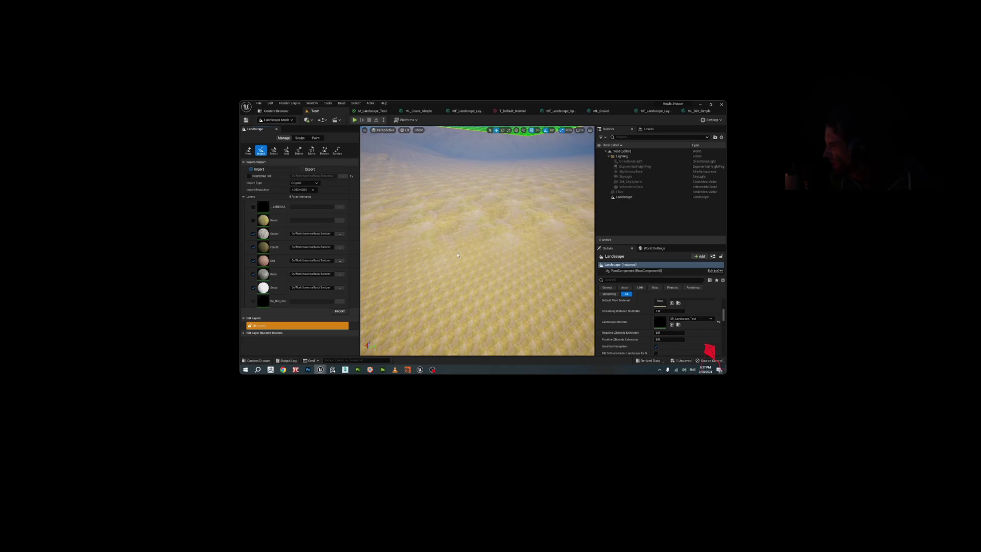
pyautogui.press('j')
pyautogui.click(482, 237)
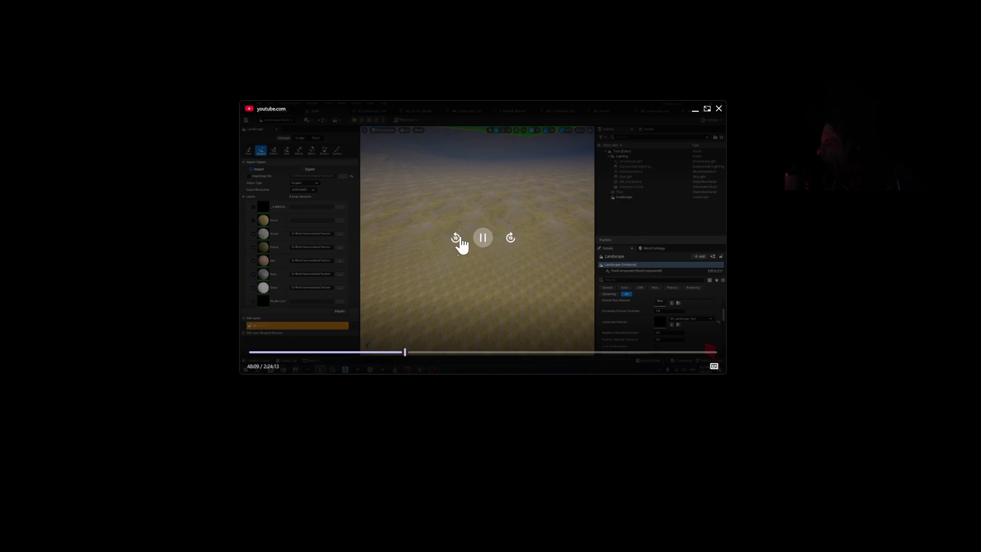
# Step: Rewind the tutorial in ten-second jumps to about 46:51
pyautogui.click(460, 242)
pyautogui.click(460, 241)
pyautogui.click(460, 241)
pyautogui.click(459, 242)
pyautogui.click(459, 241)
pyautogui.click(460, 241)
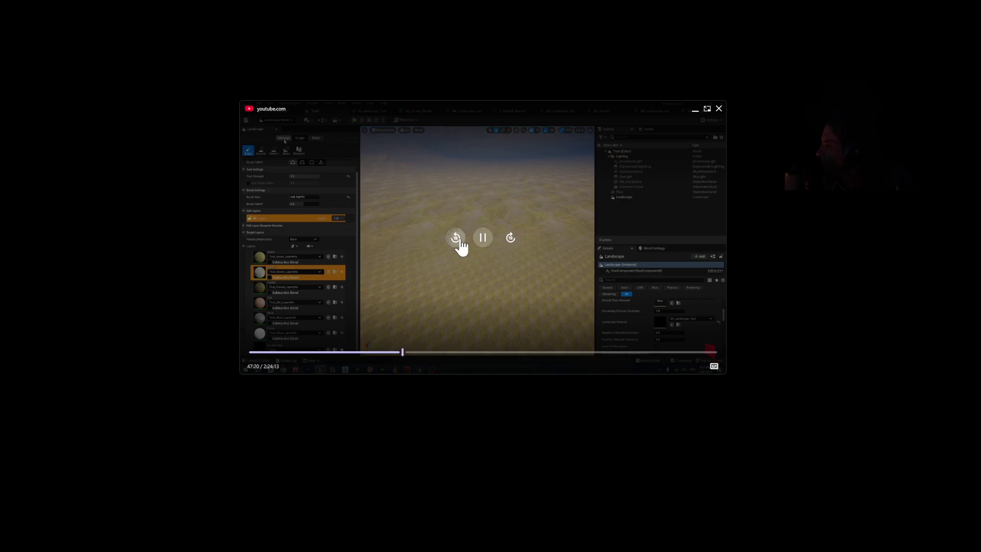
pyautogui.click(460, 241)
pyautogui.click(459, 241)
pyautogui.click(459, 241)
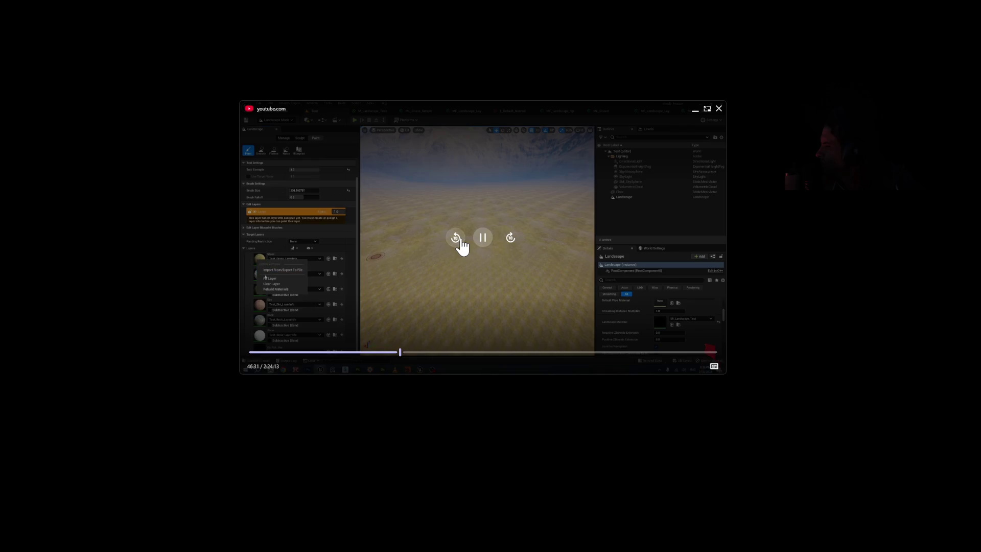
pyautogui.click(459, 241)
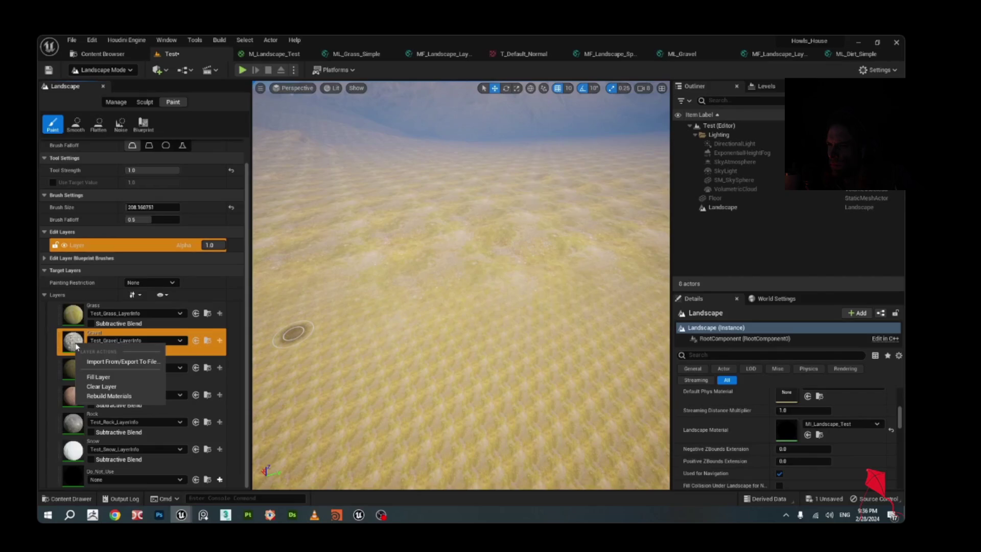
# Step: Tick the five import layer checkboxes in the landscape import list
pyautogui.click(103, 362)
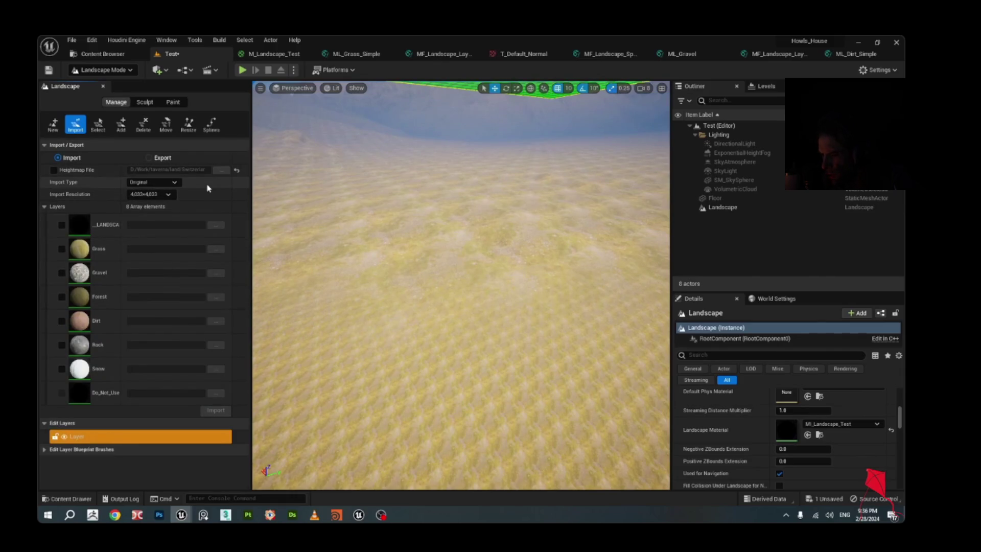
pyautogui.click(62, 273)
pyautogui.click(62, 297)
pyautogui.click(62, 321)
pyautogui.click(61, 345)
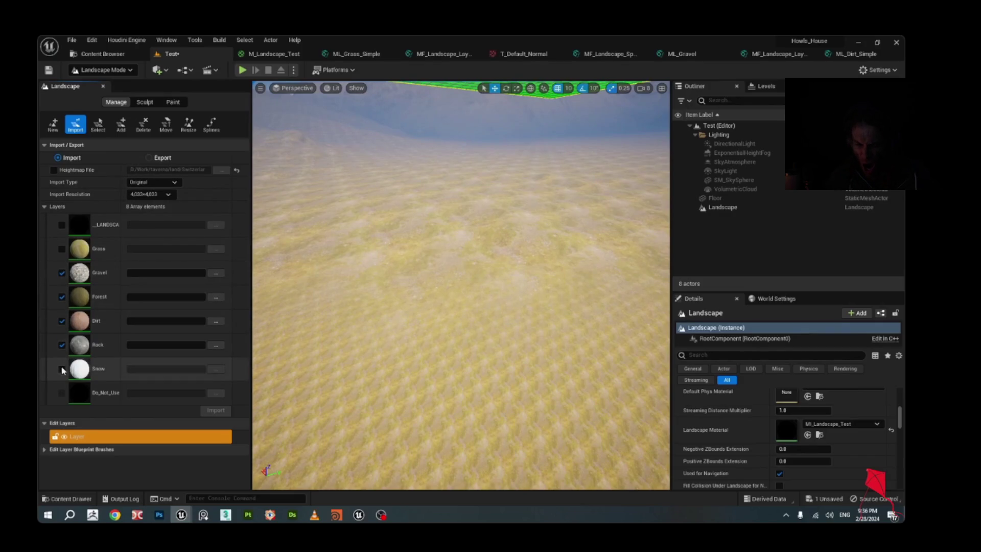
pyautogui.click(62, 369)
# Step: Load the Switzerland weightmap file for Gravel and dismiss the missing layer-info warning
pyautogui.click(216, 273)
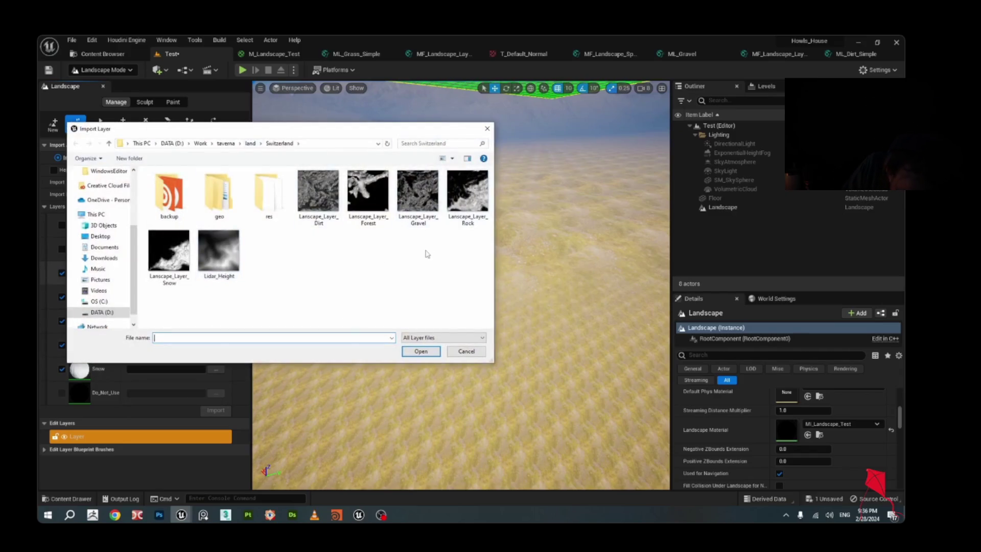
pyautogui.doubleClick(418, 197)
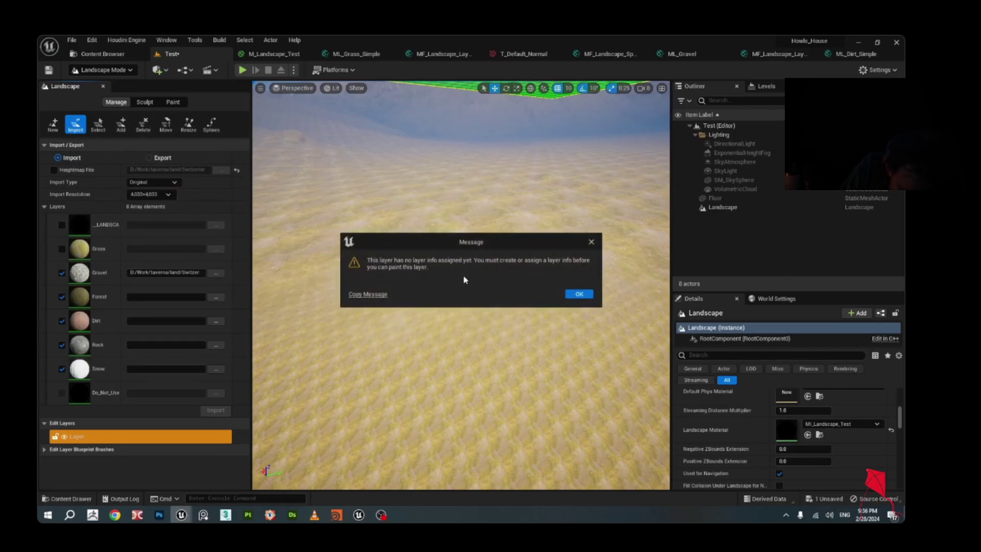
pyautogui.click(577, 294)
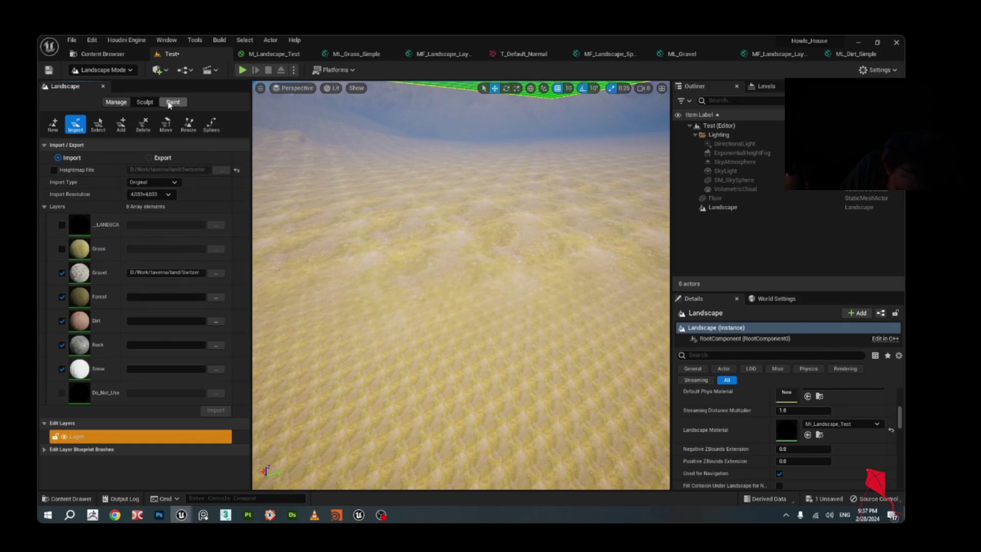
# Step: Assign Test_Gravel_LayerInfo to the Gravel layer in the Paint tab
pyautogui.click(171, 102)
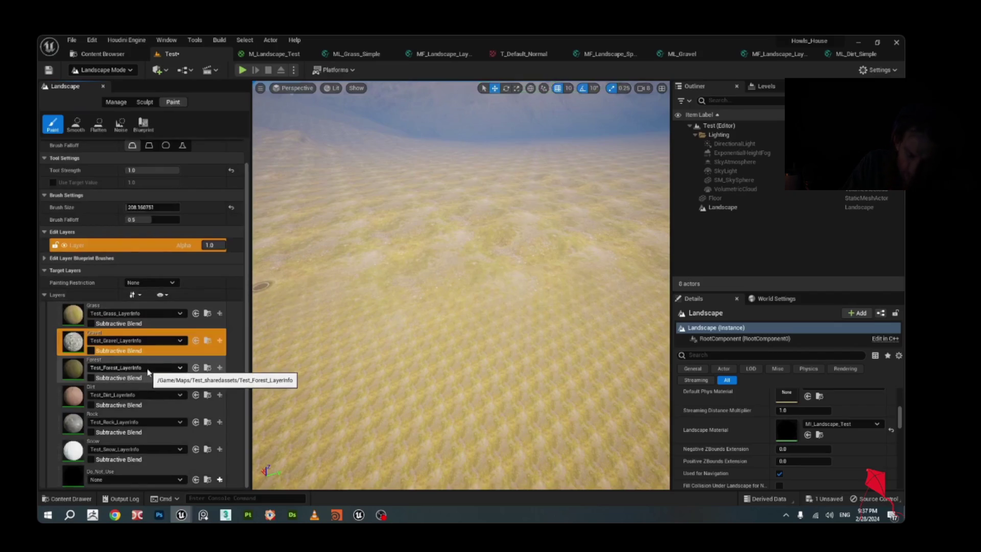
pyautogui.click(131, 343)
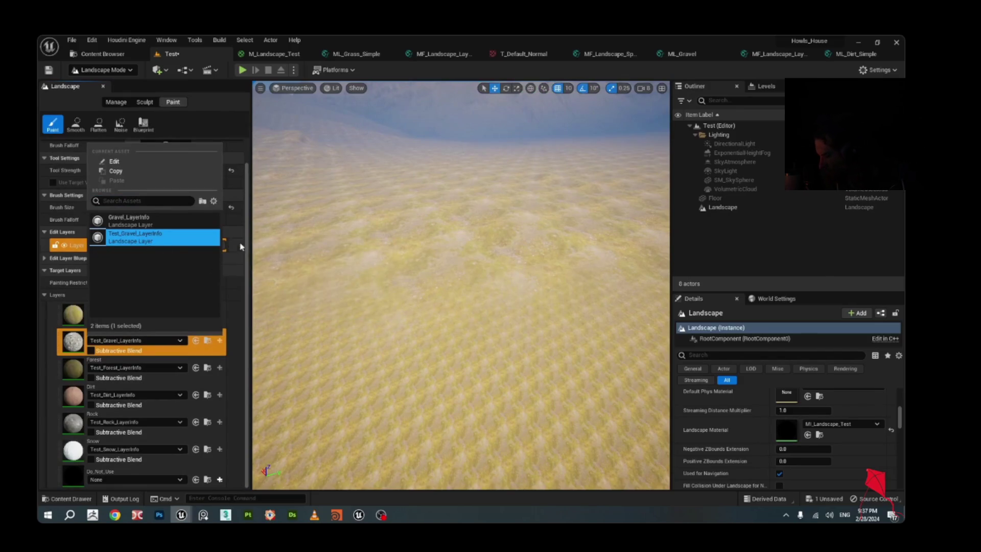
pyautogui.click(148, 241)
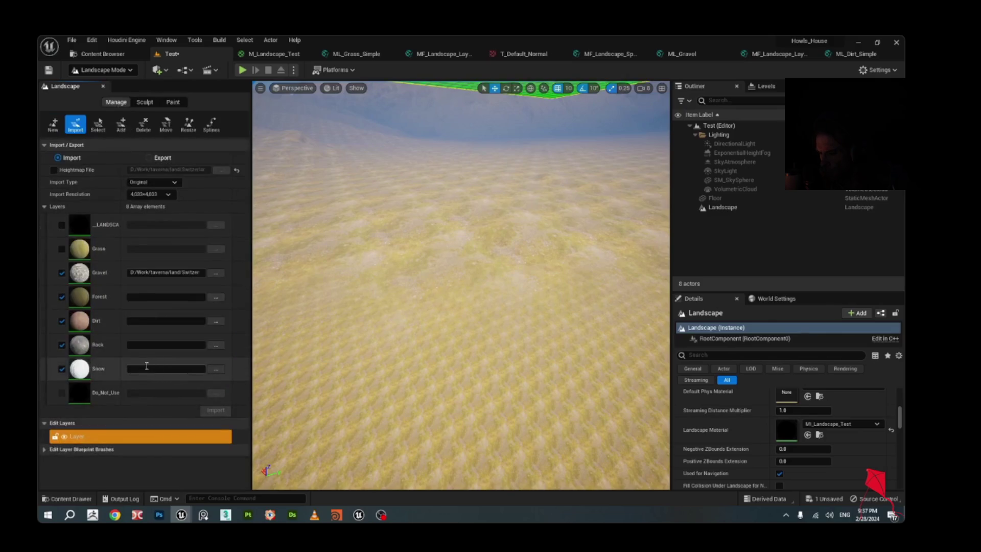
# Step: Load the Switzerland weightmap files for the Forest, Dirt, Rock and Snow layers
pyautogui.click(215, 297)
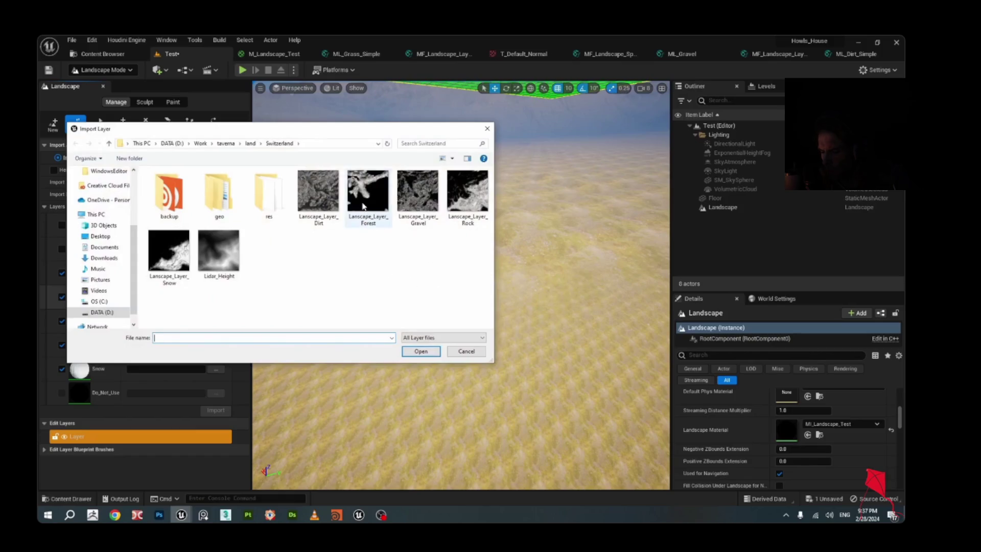
pyautogui.doubleClick(363, 206)
pyautogui.click(220, 323)
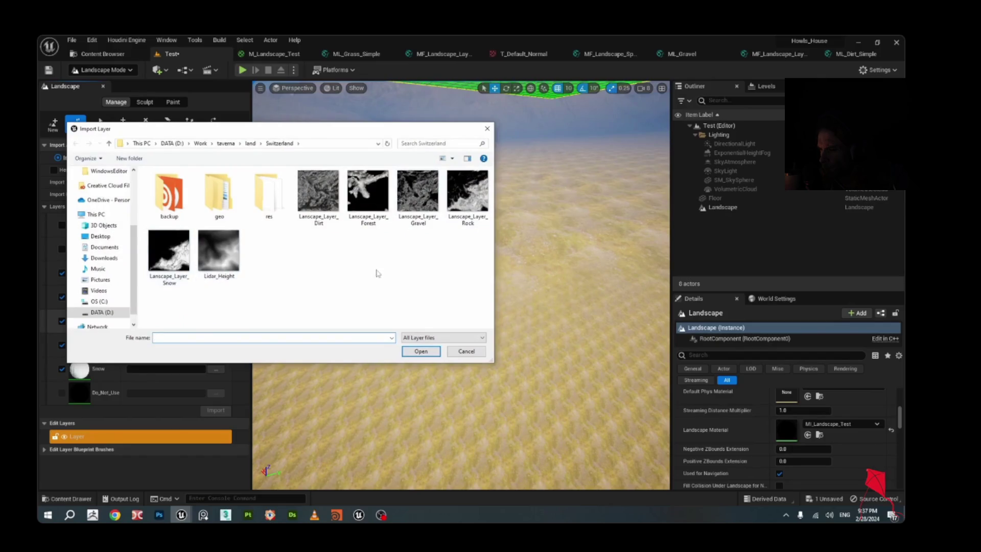
pyautogui.doubleClick(318, 197)
pyautogui.click(216, 344)
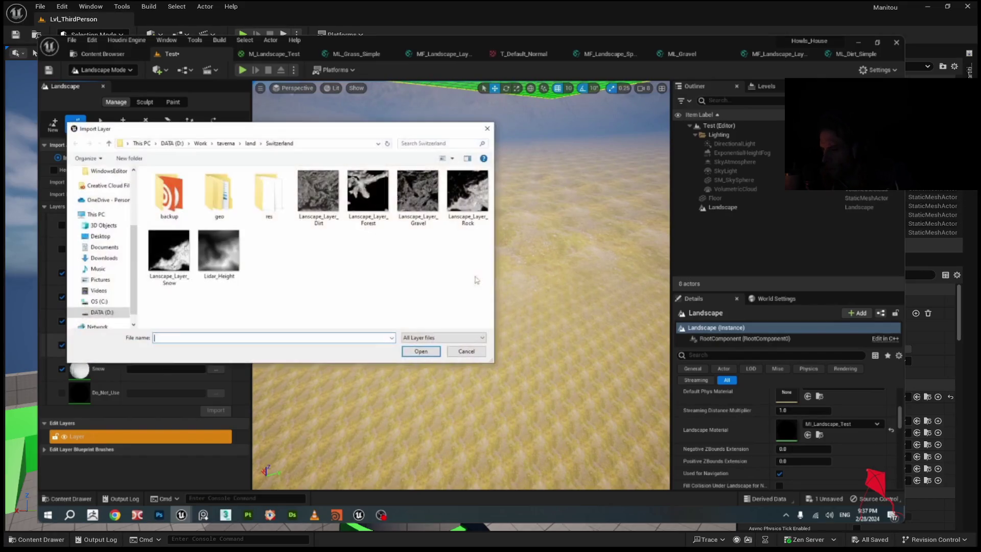
pyautogui.doubleClick(470, 199)
pyautogui.click(216, 369)
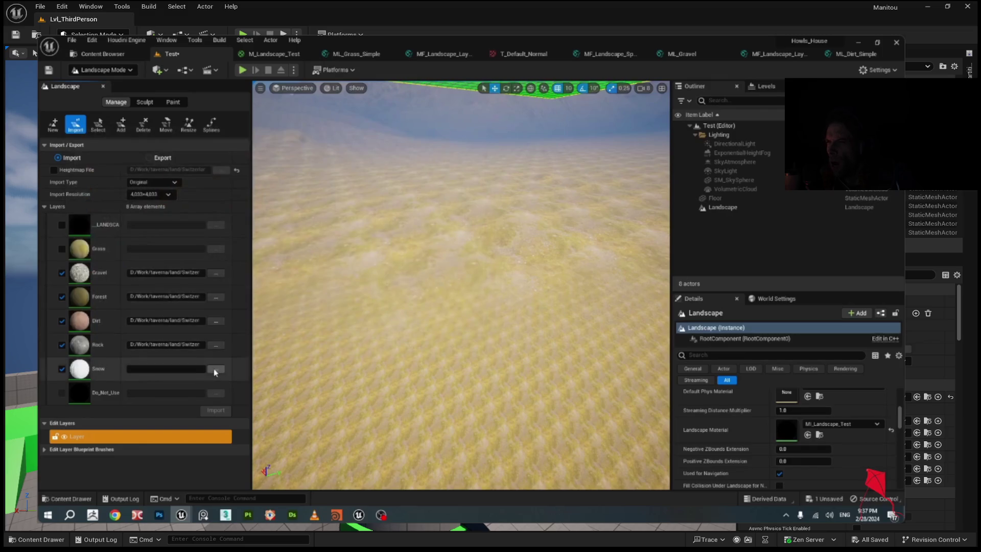
pyautogui.doubleClick(173, 255)
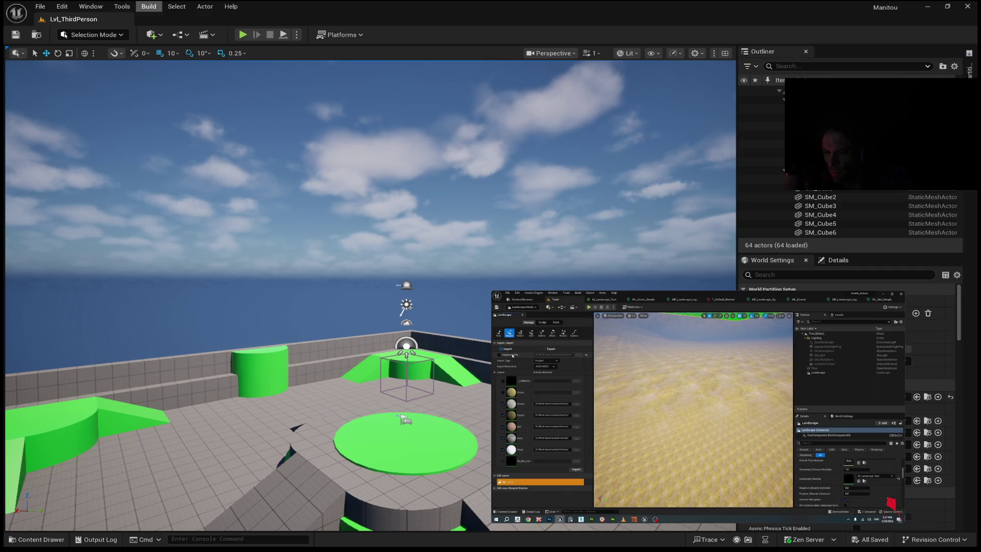
pyautogui.click(40, 6)
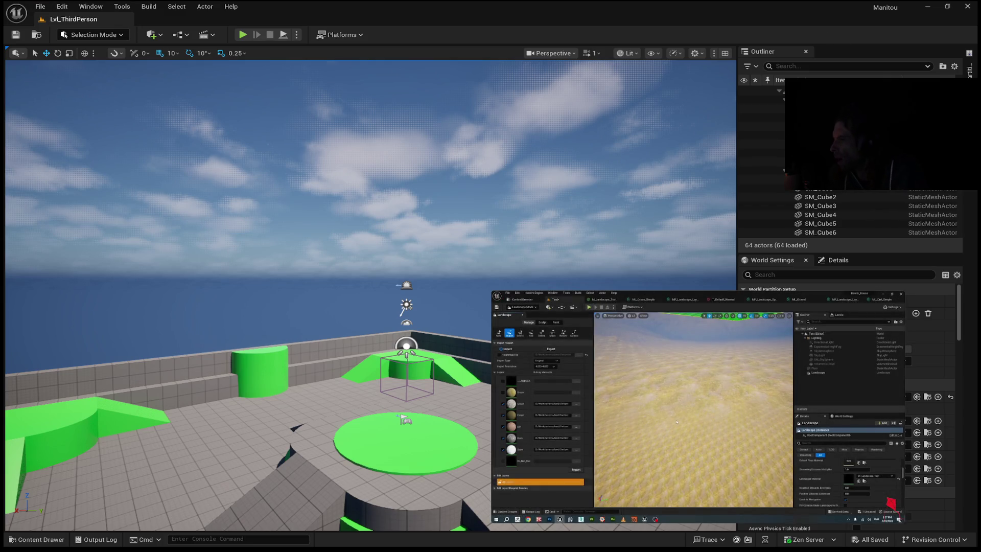
pyautogui.moveTo(526, 354)
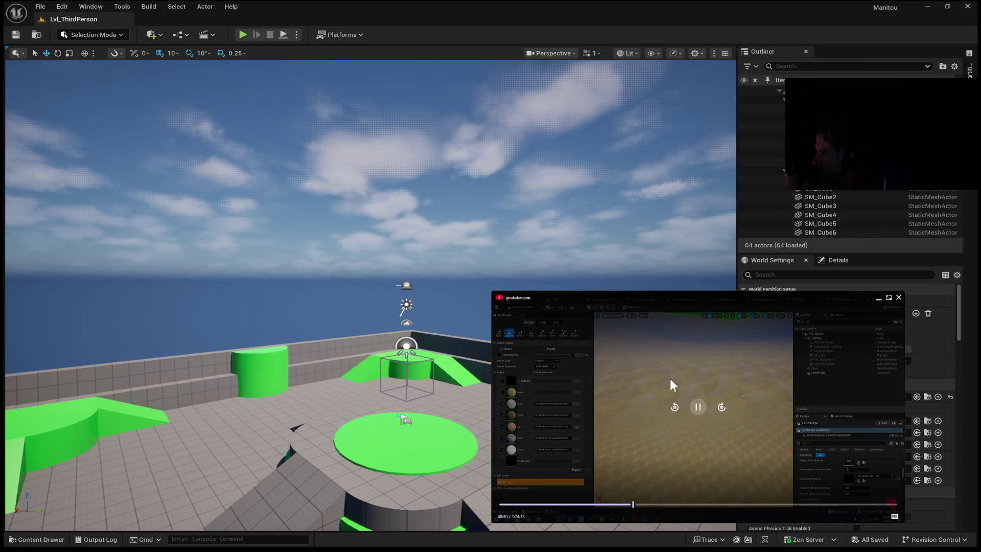
pyautogui.moveTo(695, 415)
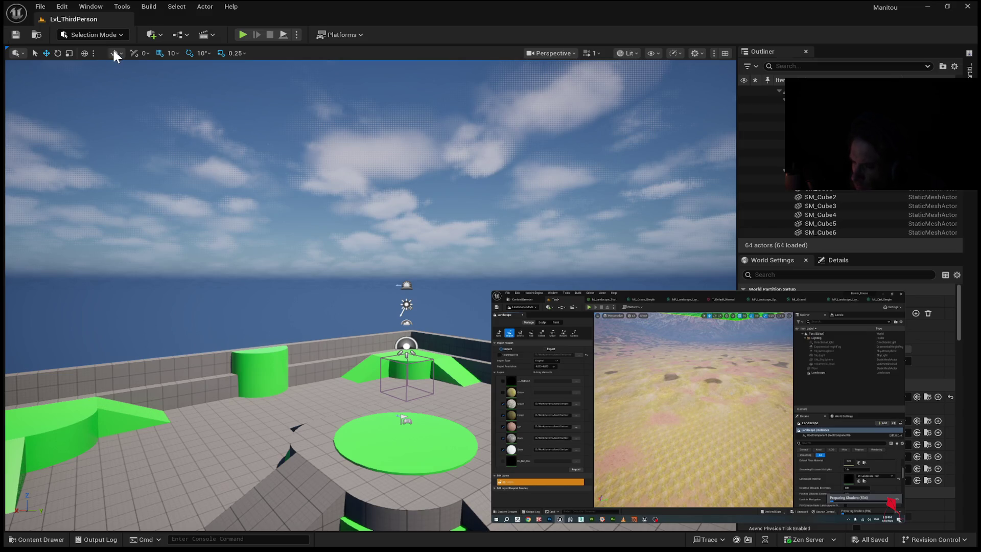
# Step: Switch the ThirdPerson level into Landscape Mode with Shift+2, showing the New Landscape settings
pyautogui.hotkey('shift', '2')
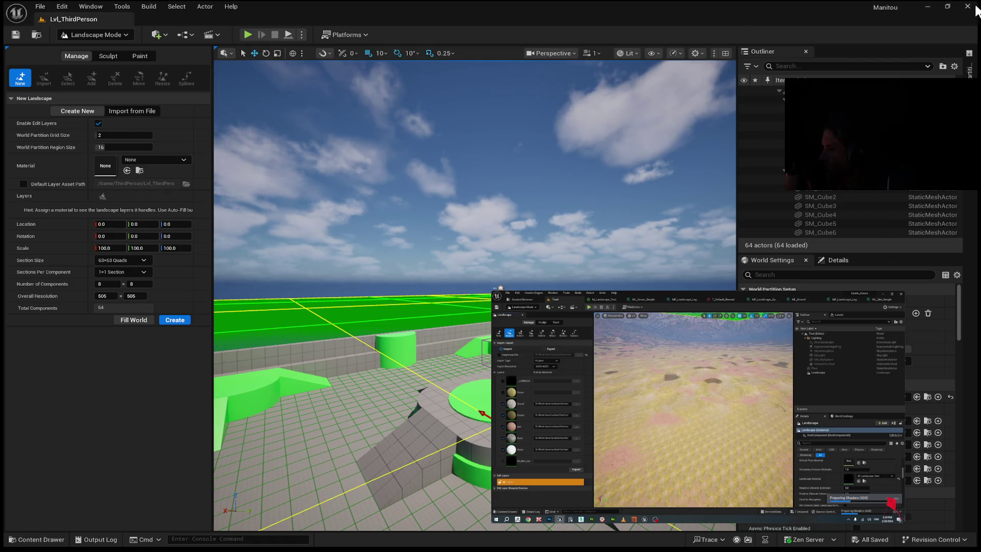
pyautogui.moveTo(664, 388)
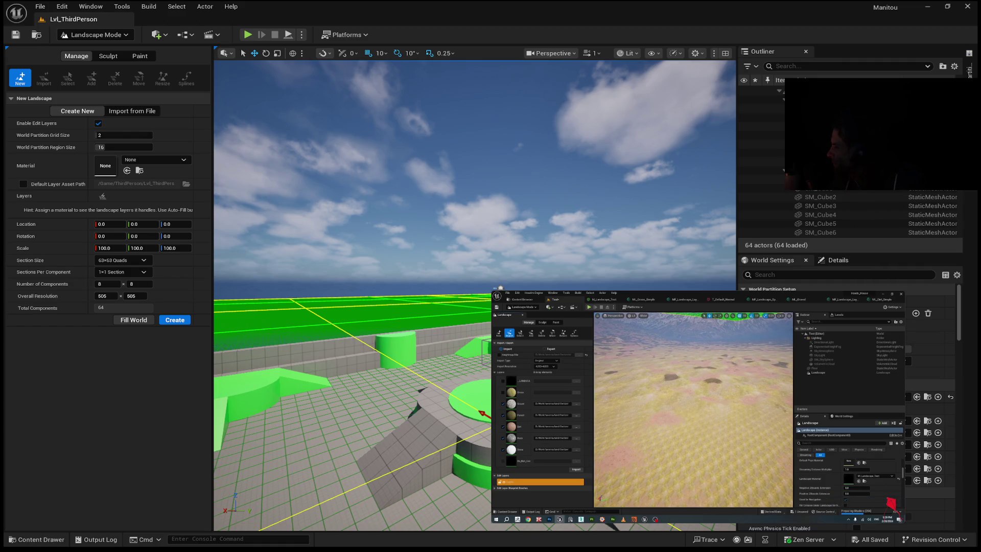
pyautogui.moveTo(755, 440)
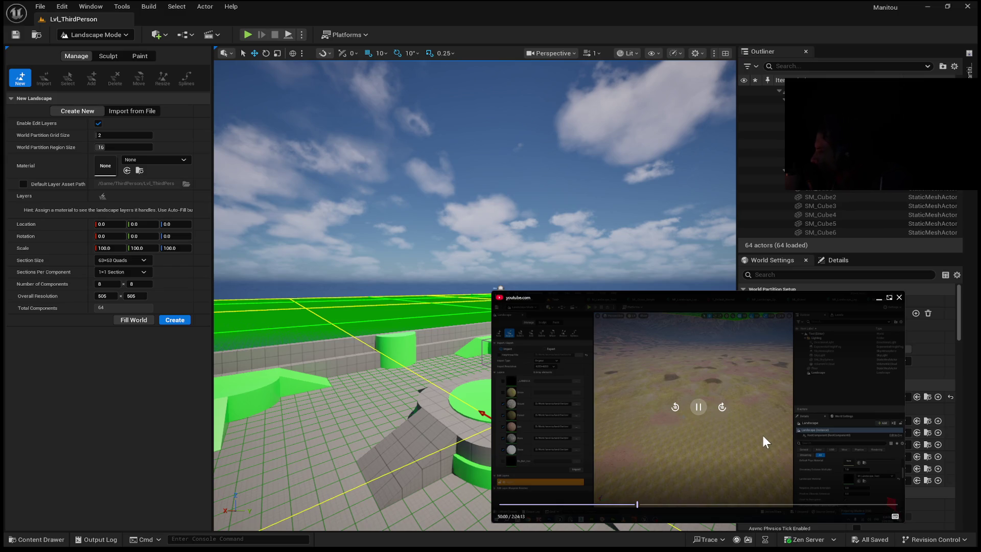